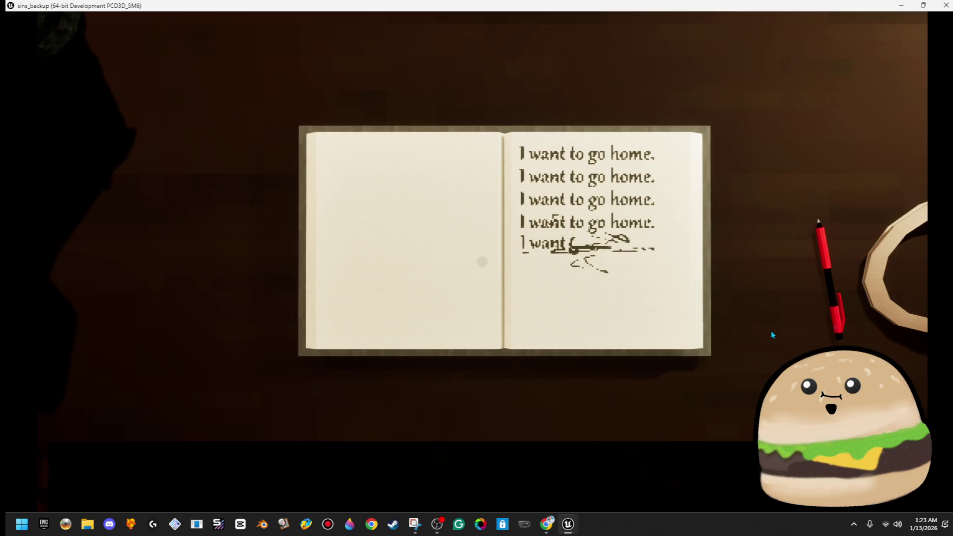
Leave the journal, walk out of the study and pray at the red-candle corridor altar
left_click(771, 335)
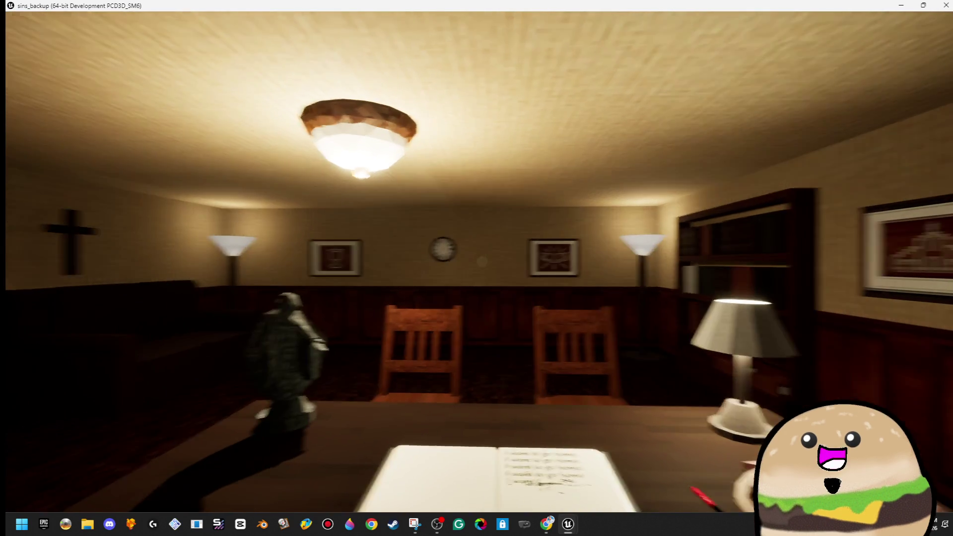
key("w")
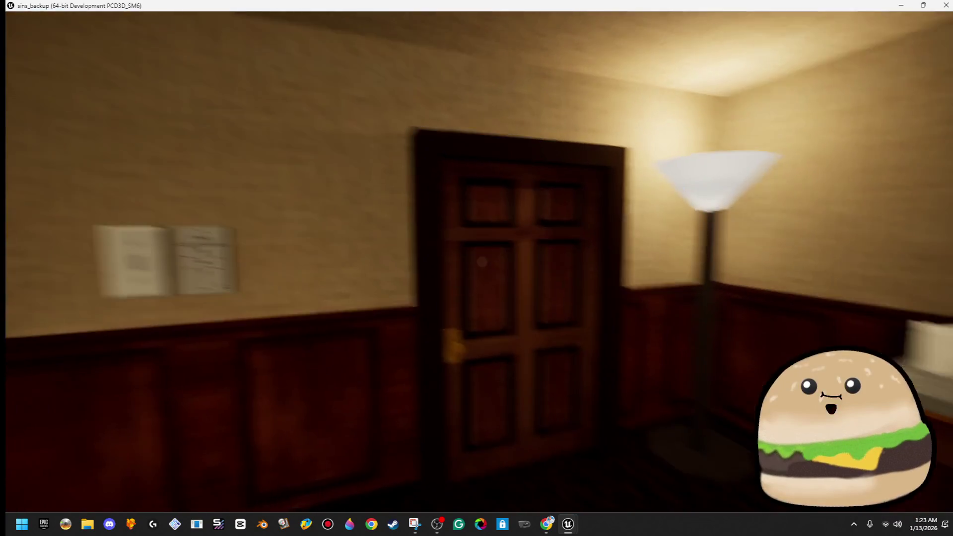
key("w")
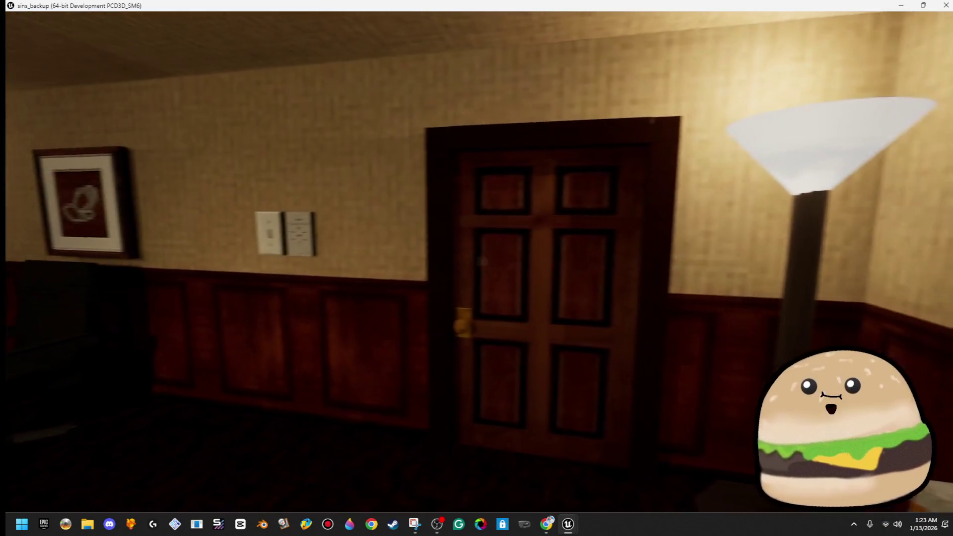
key("w")
key("e")
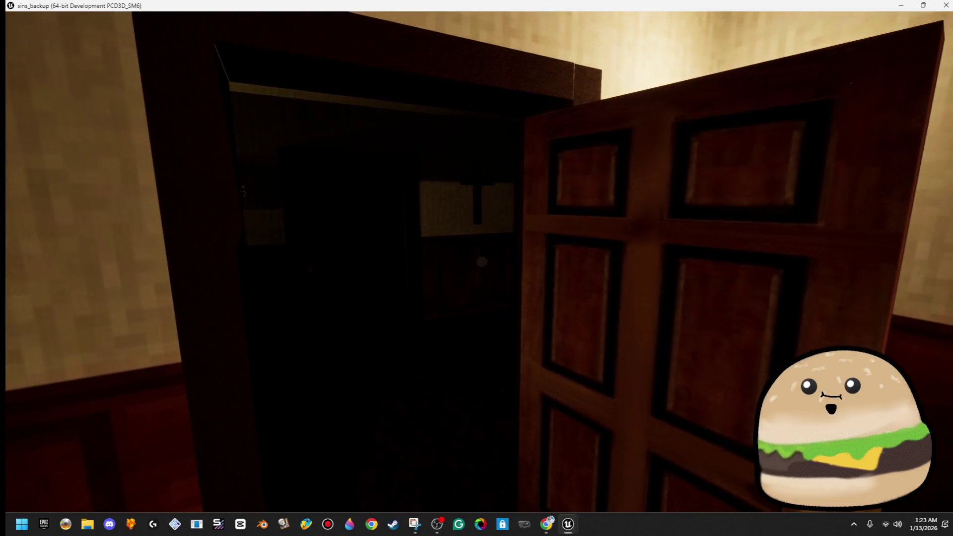
key("w")
key("w")
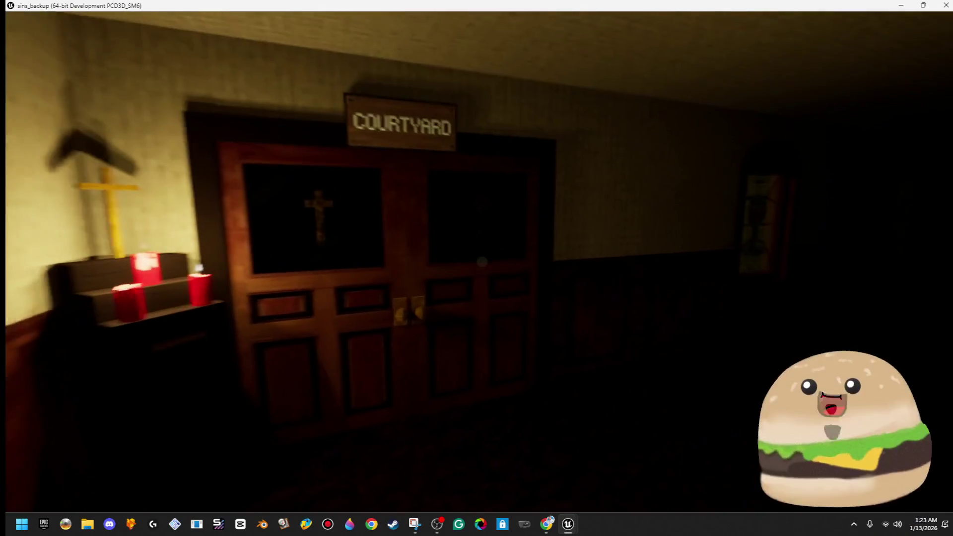
key("w")
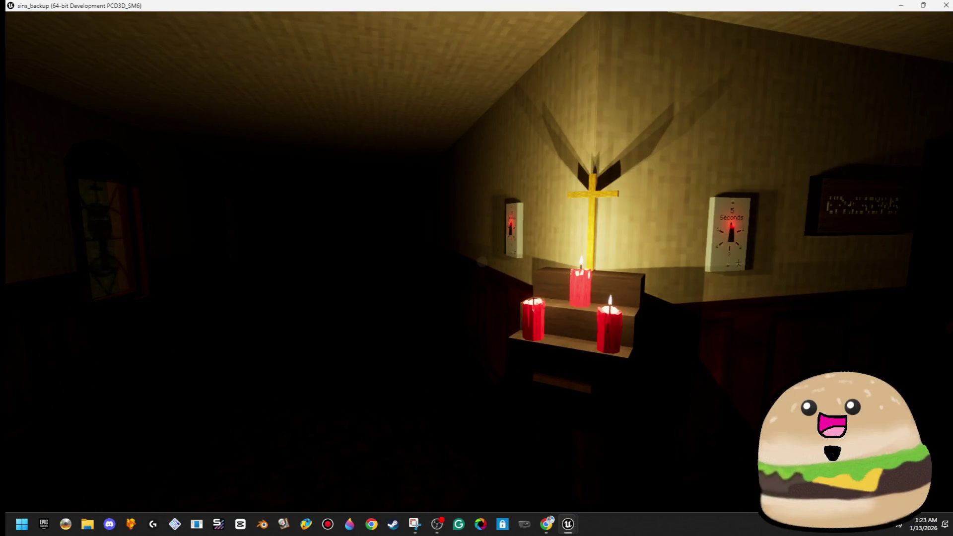
key("e")
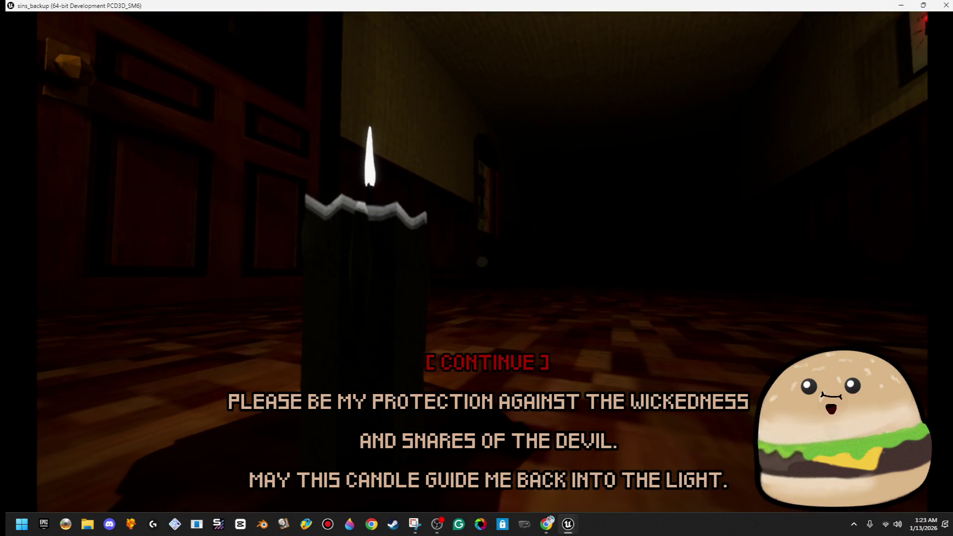
key("e")
Look over the 10 Seconds wall clock and the stained-glass chalice window in the corridor
key("s")
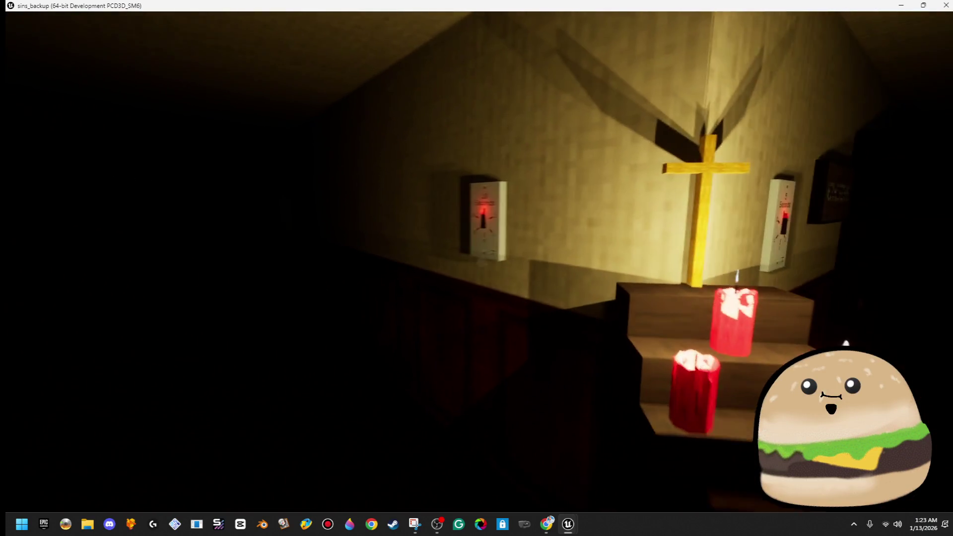
key("w")
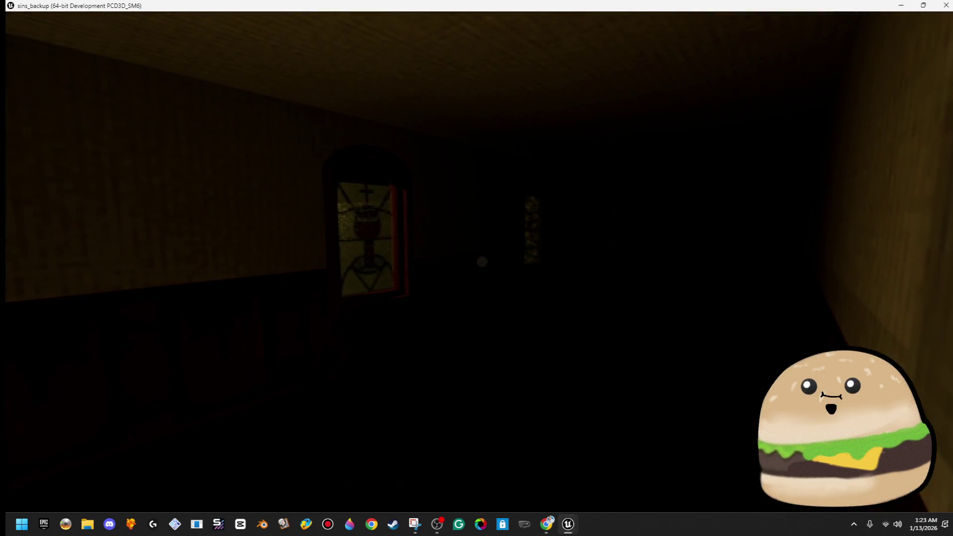
key("w")
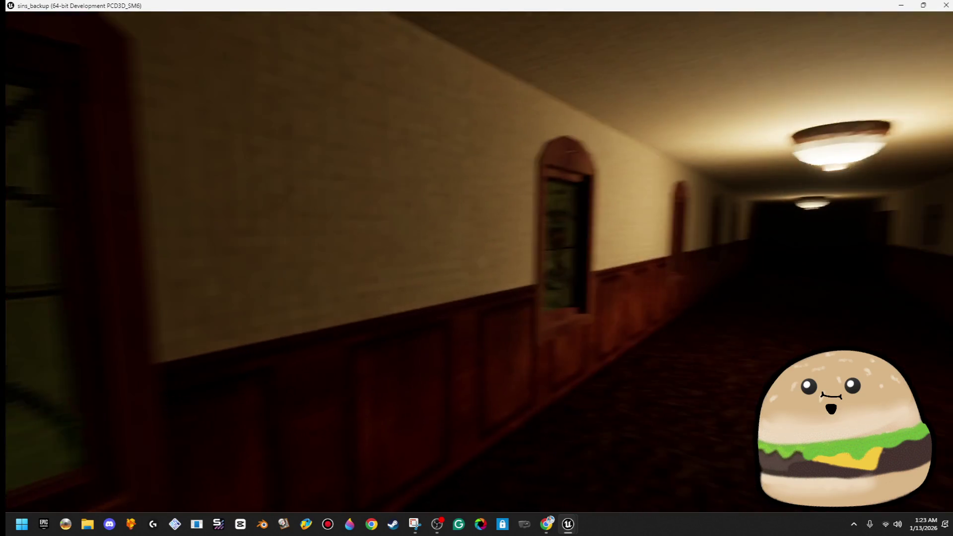
key("w")
key("w")
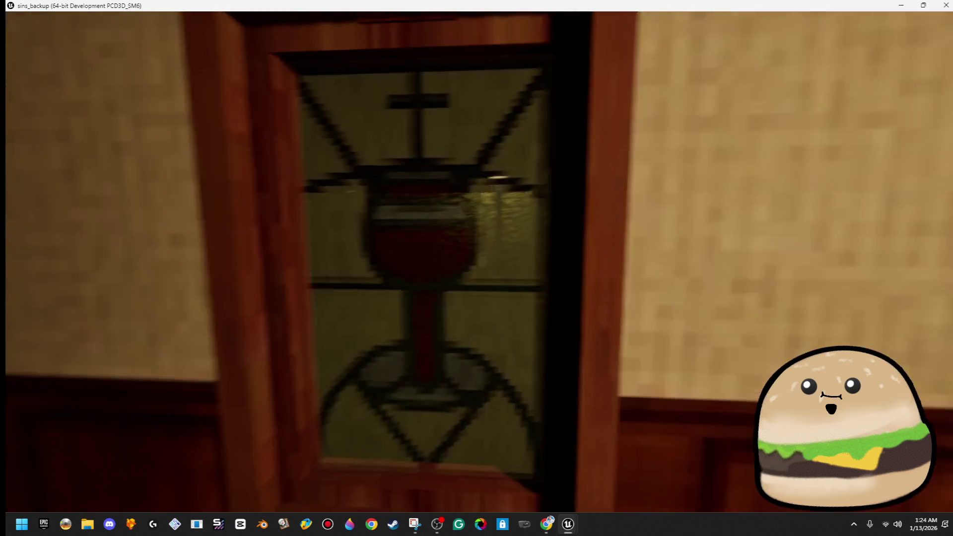
key("s")
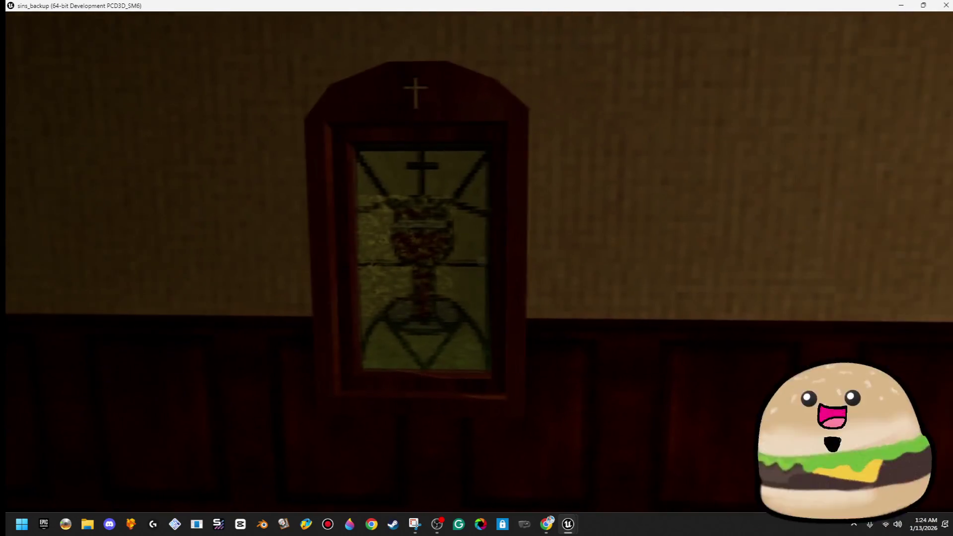
key("w")
key("w")
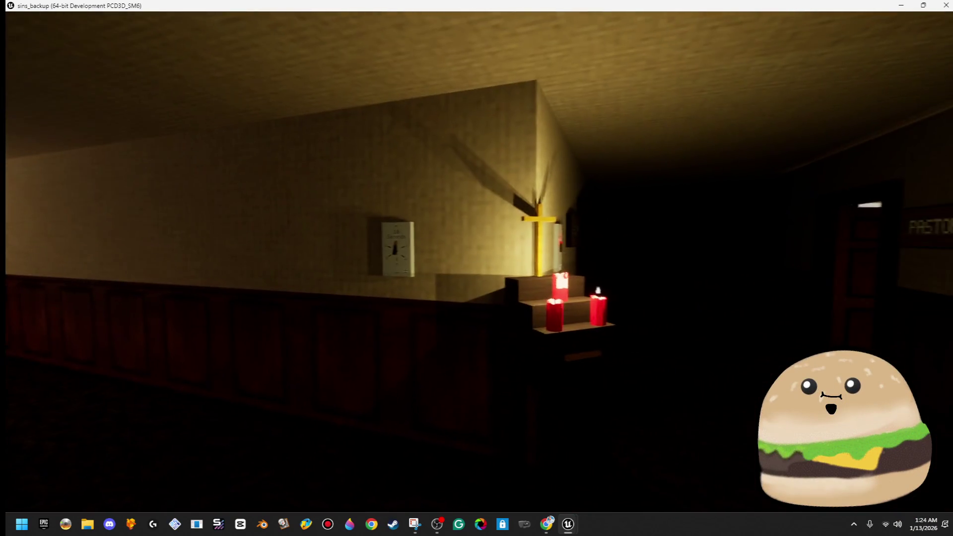
key("w")
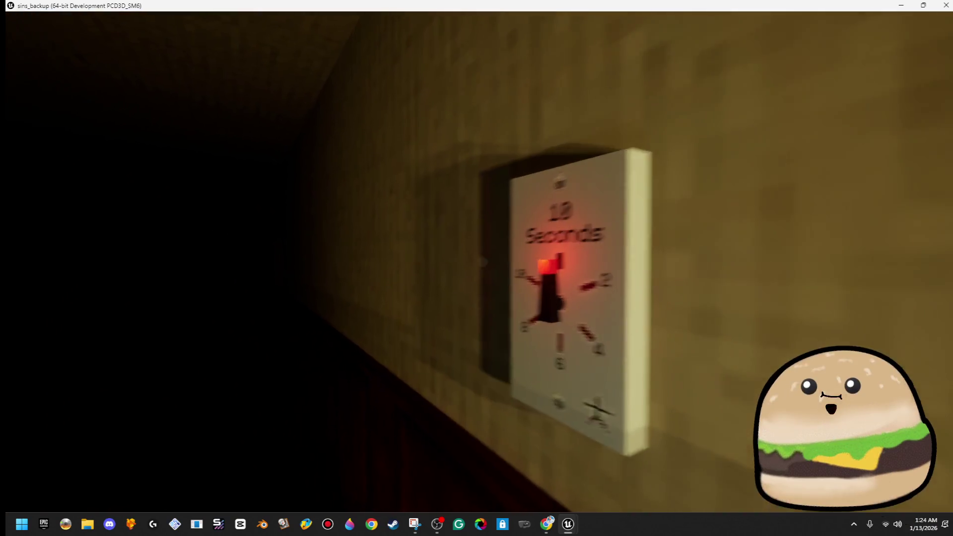
key("w")
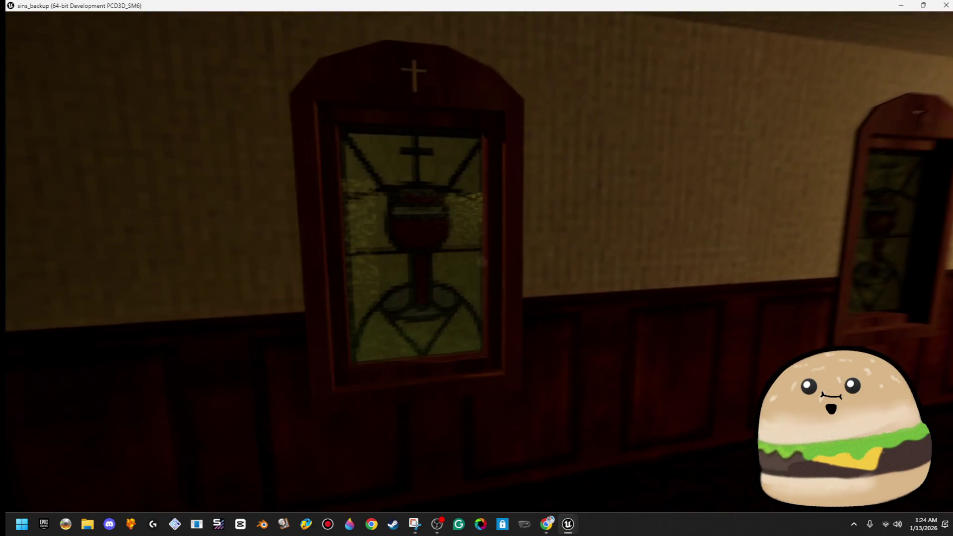
Continue to the COURTYARD sign and 5 Seconds dial panel, then pause and close the game
key("w")
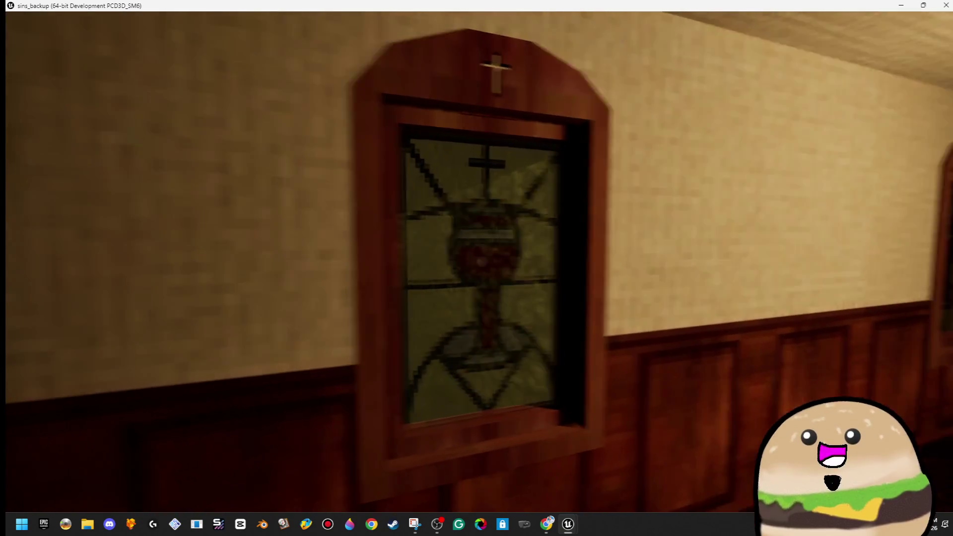
key("w")
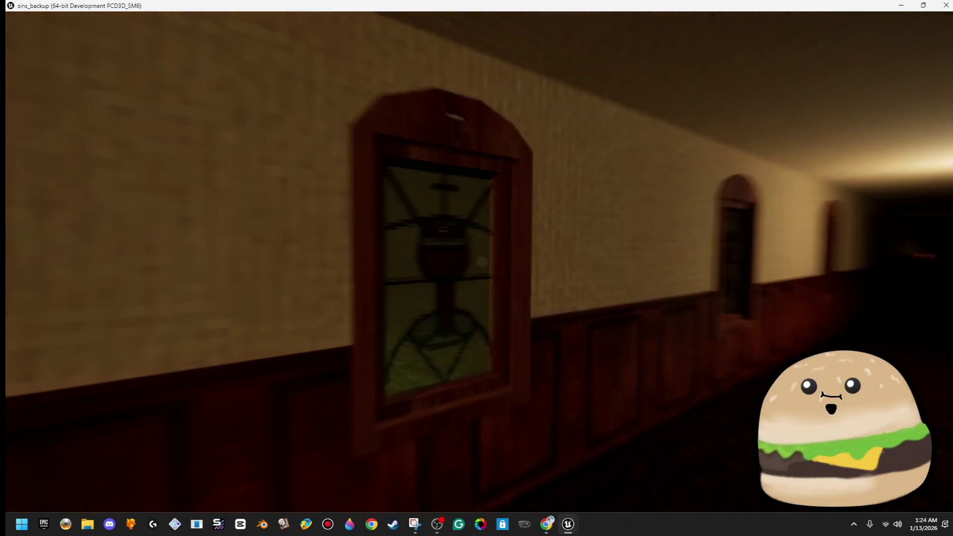
key("w")
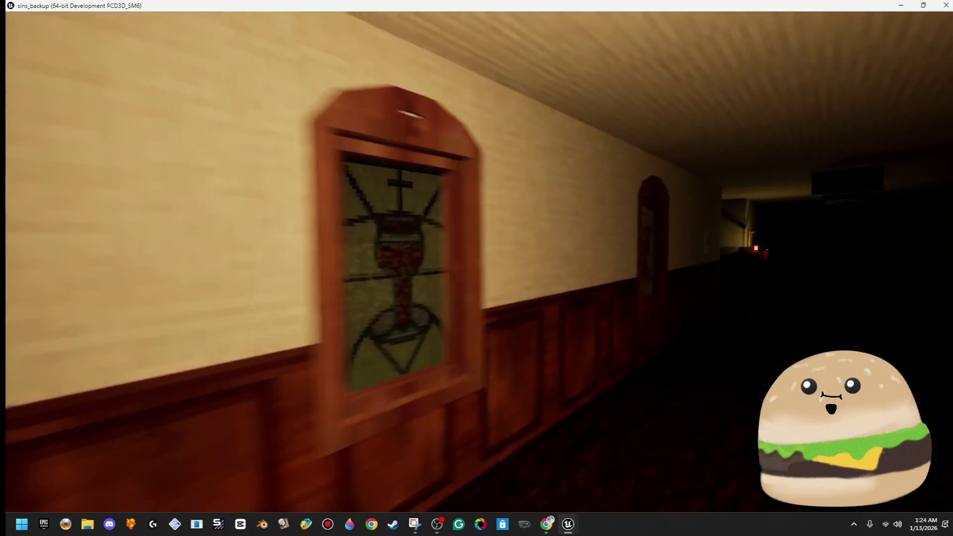
key("w")
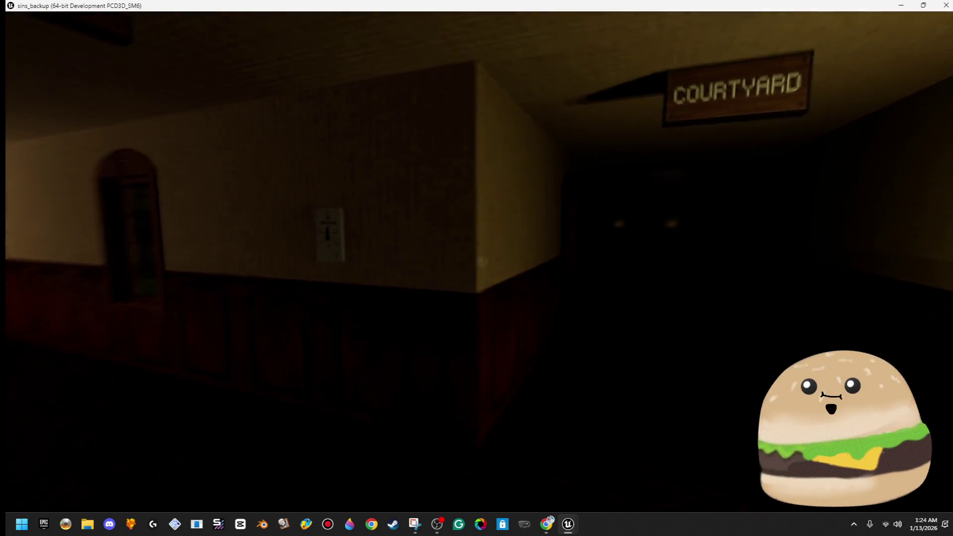
key("w")
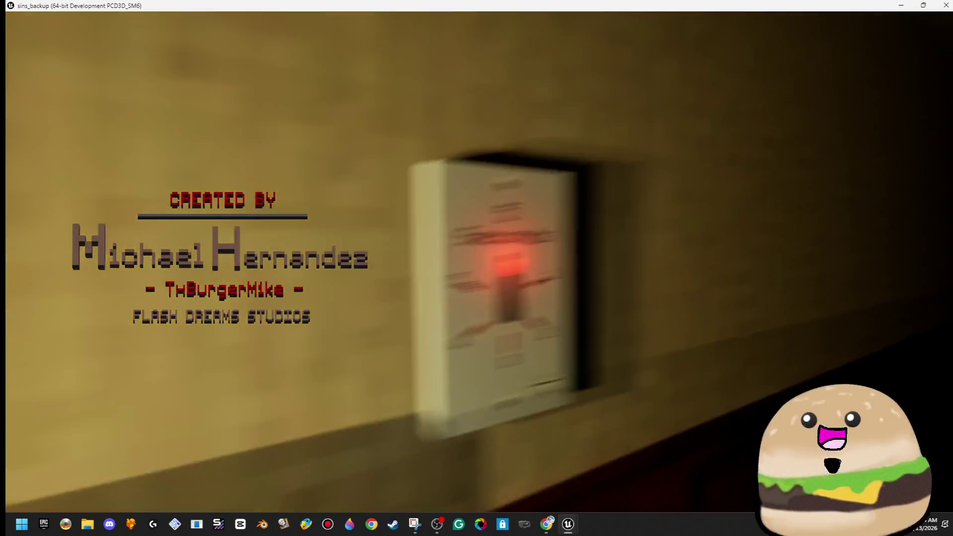
key("s")
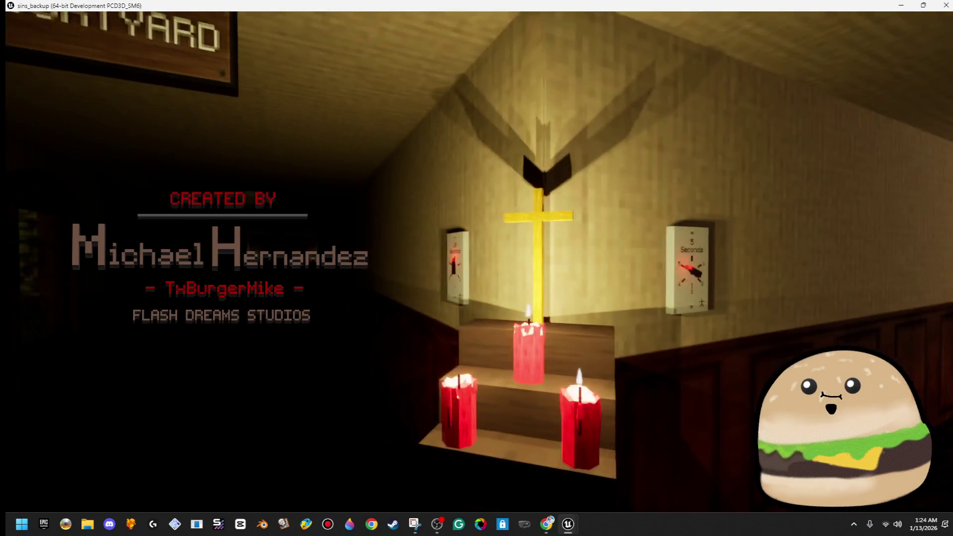
key("w")
key("s")
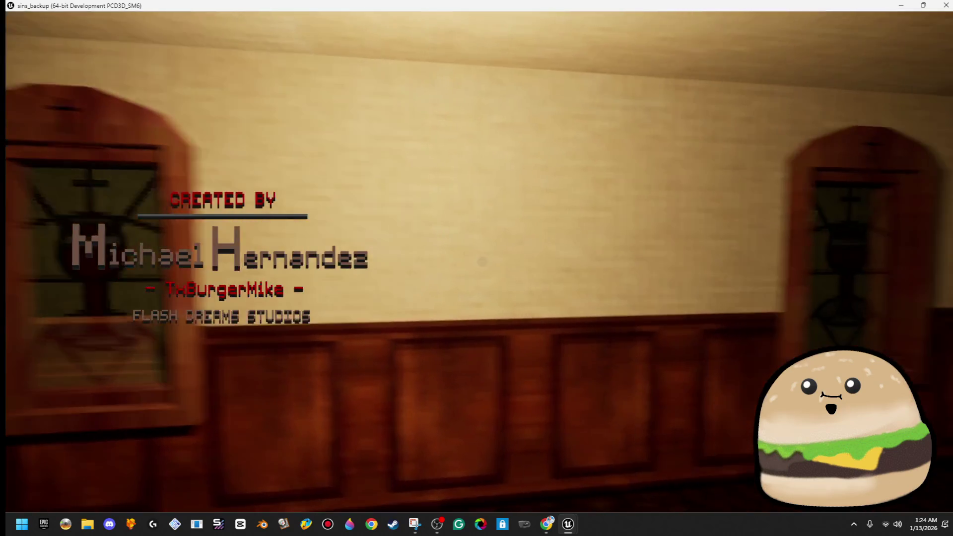
key("w")
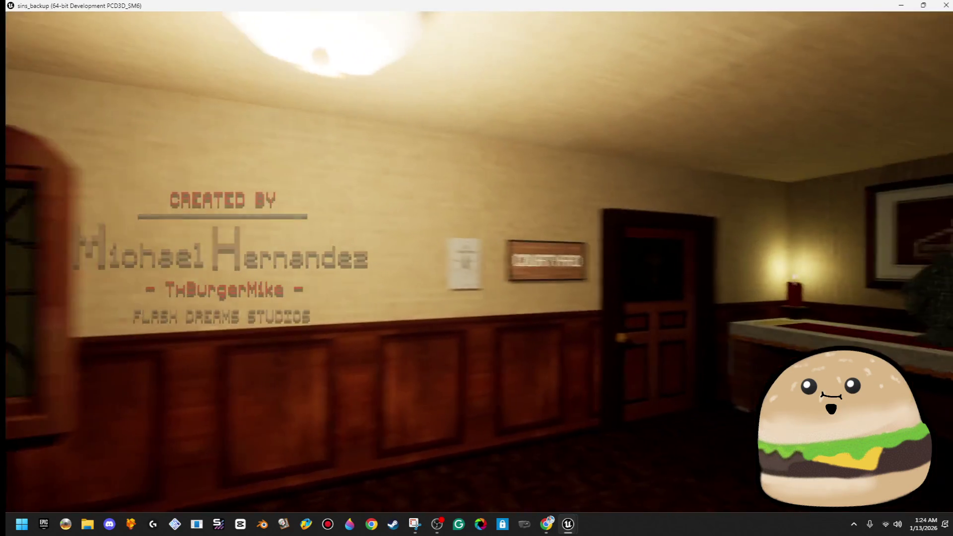
key("w")
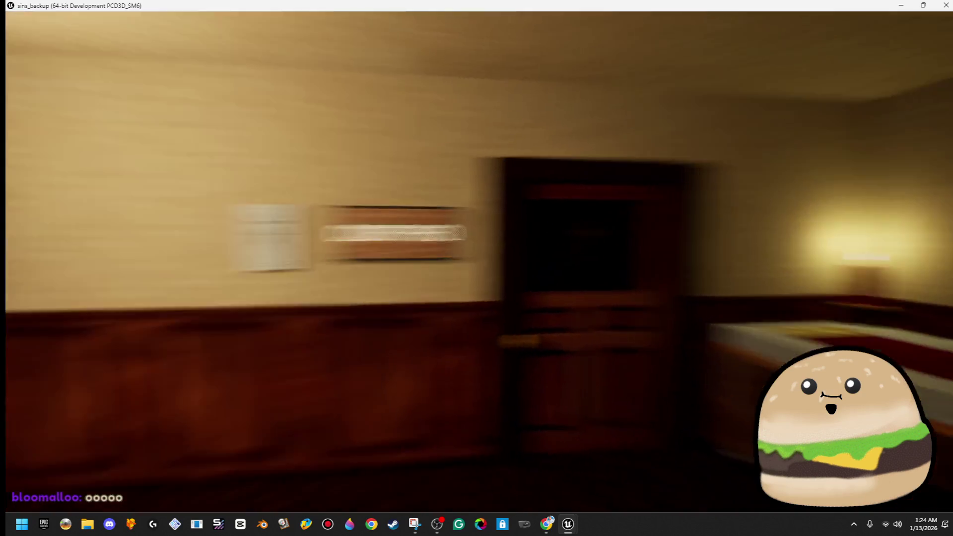
key("Escape")
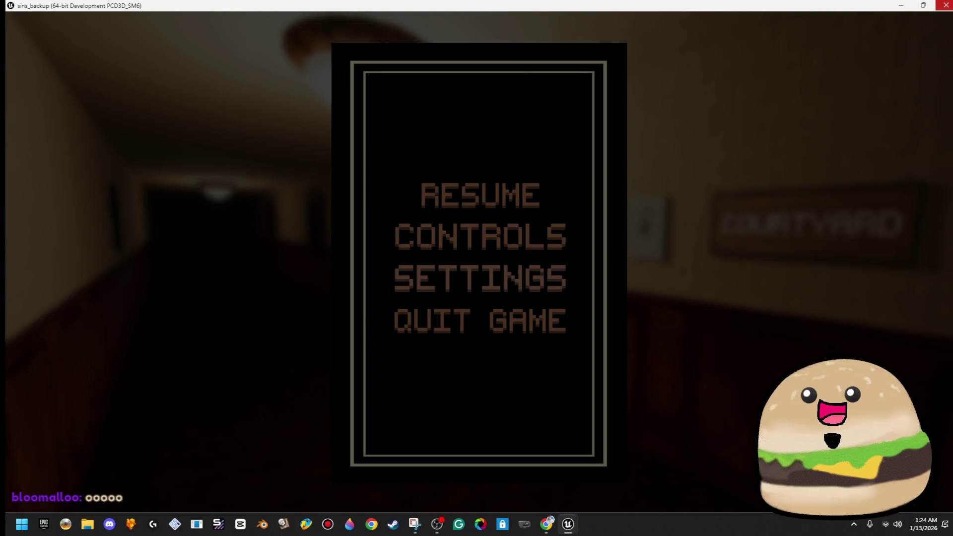
left_click(945, 5)
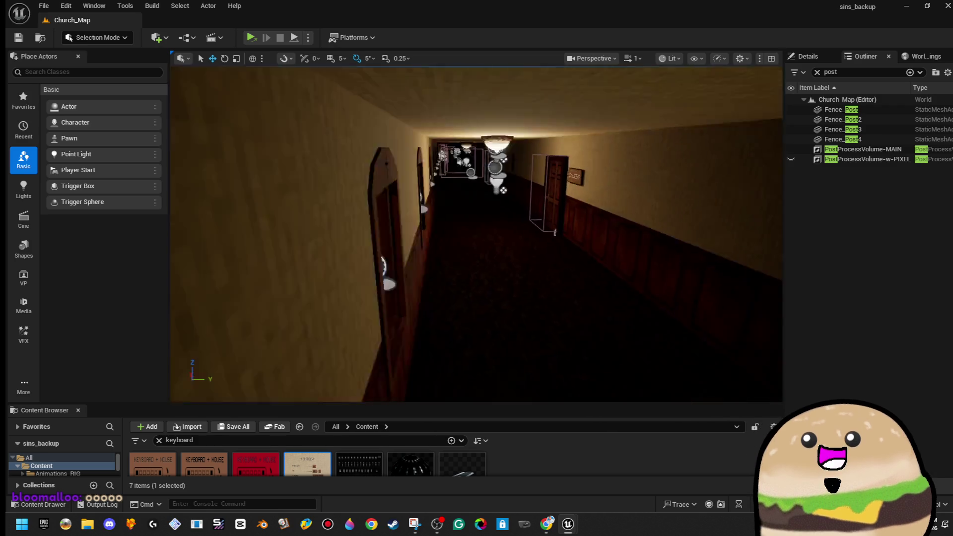
Search the Content Browser for 'glass' and view the church_stained_glass_window_wine texture
mouse_move(476, 248)
left_mouse_down()
mouse_move(427, 218)
mouse_move(421, 194)
left_mouse_up()
left_click_drag(476, 248, 436, 248)
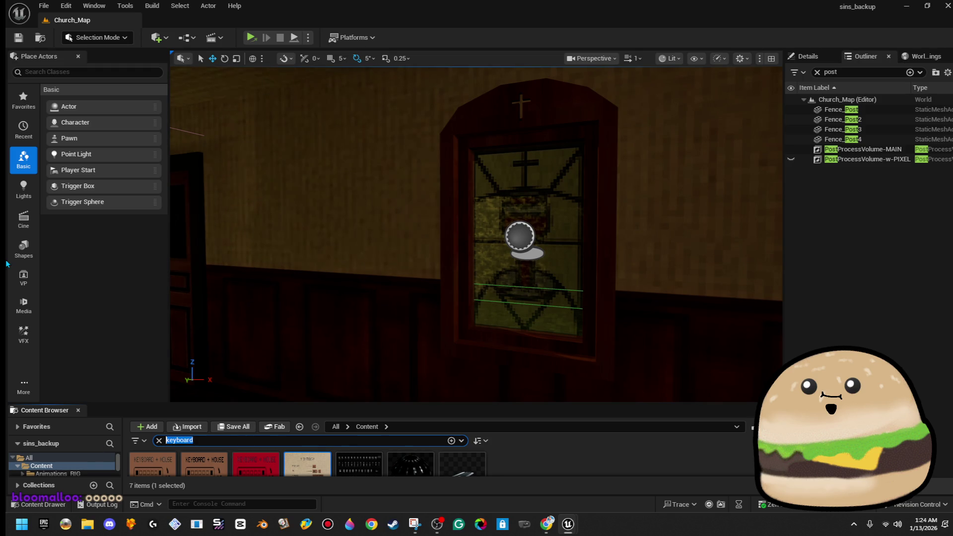
type("glass")
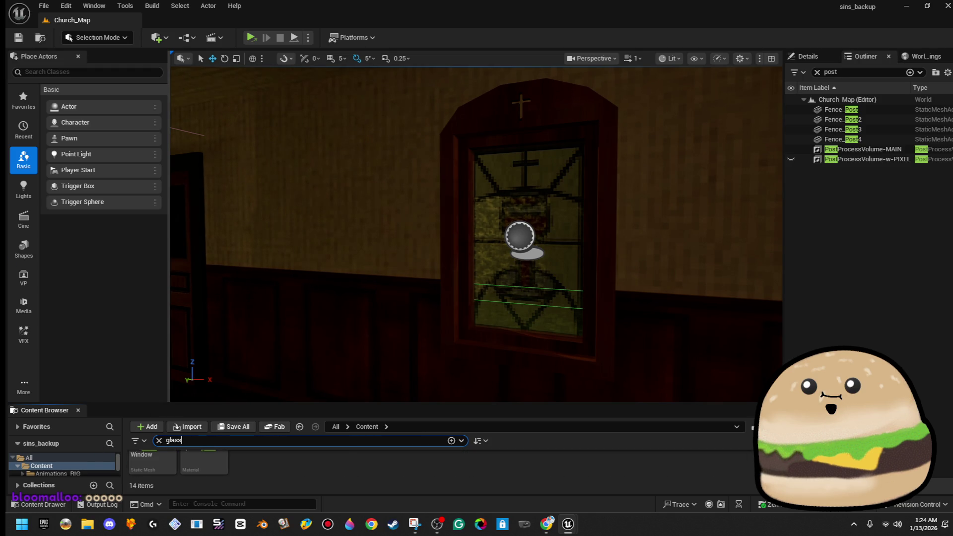
left_click_drag(310, 404, 317, 241)
double_click(318, 312)
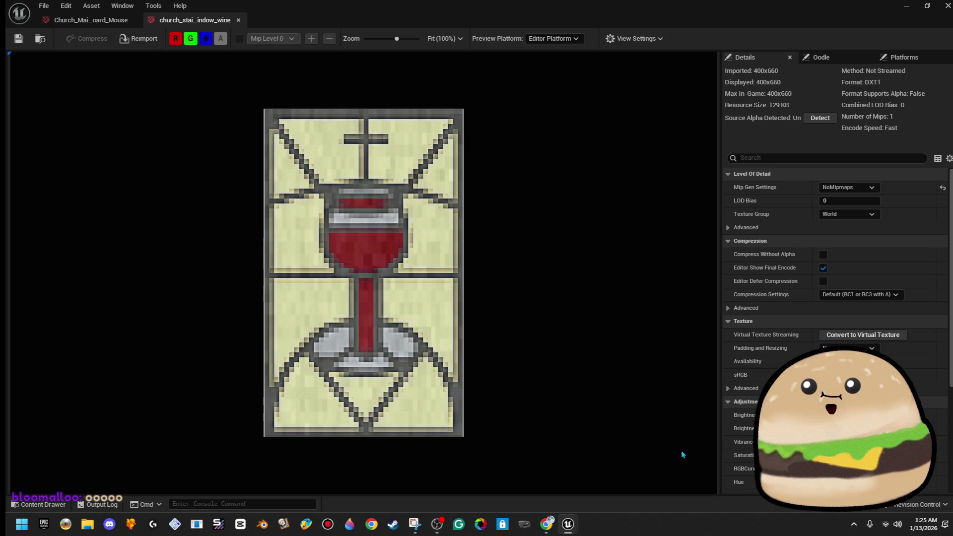
left_click(946, 5)
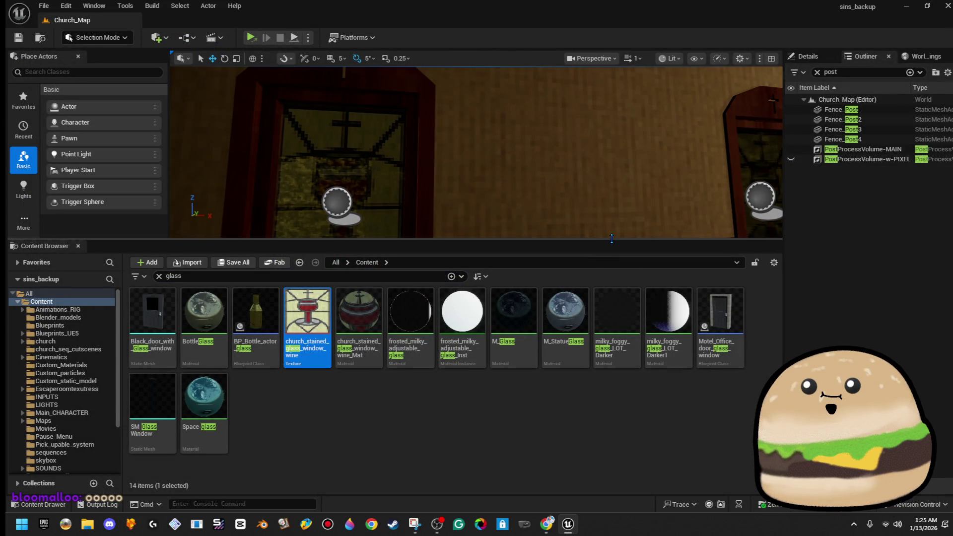
Enlarge the level view, fly from the windows into the counter room, and go immersive
left_click_drag(611, 241, 614, 331)
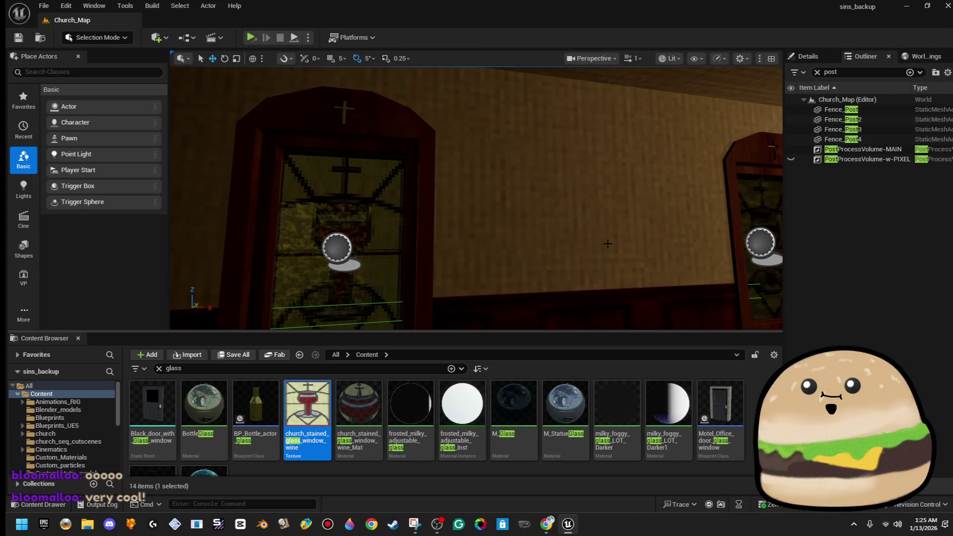
mouse_move(608, 244)
left_mouse_down()
mouse_move(387, 253)
mouse_move(446, 253)
mouse_move(417, 253)
left_mouse_up()
key("F11")
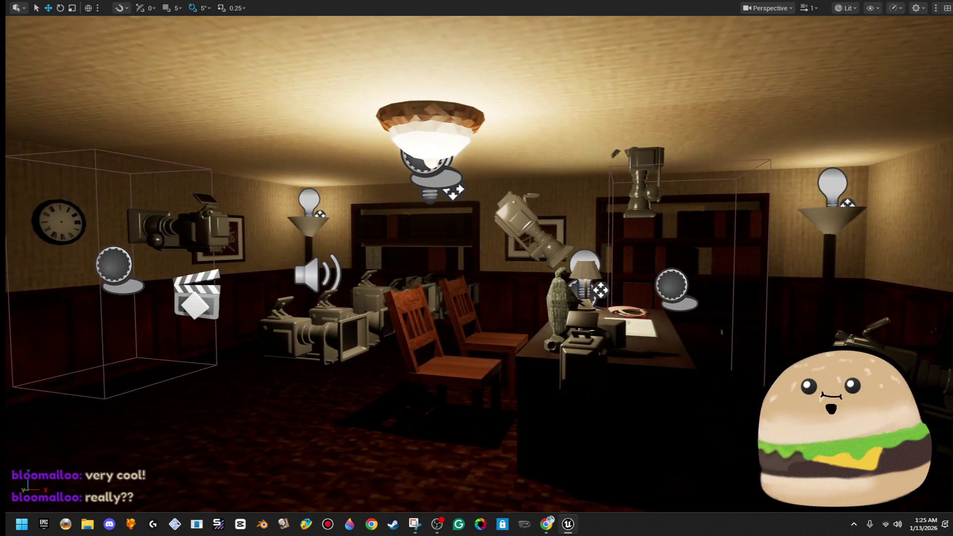
Turn toward the framed pictures on the wall and bring up the CHURCH actor's options
left_click_drag(477, 268, 377, 268)
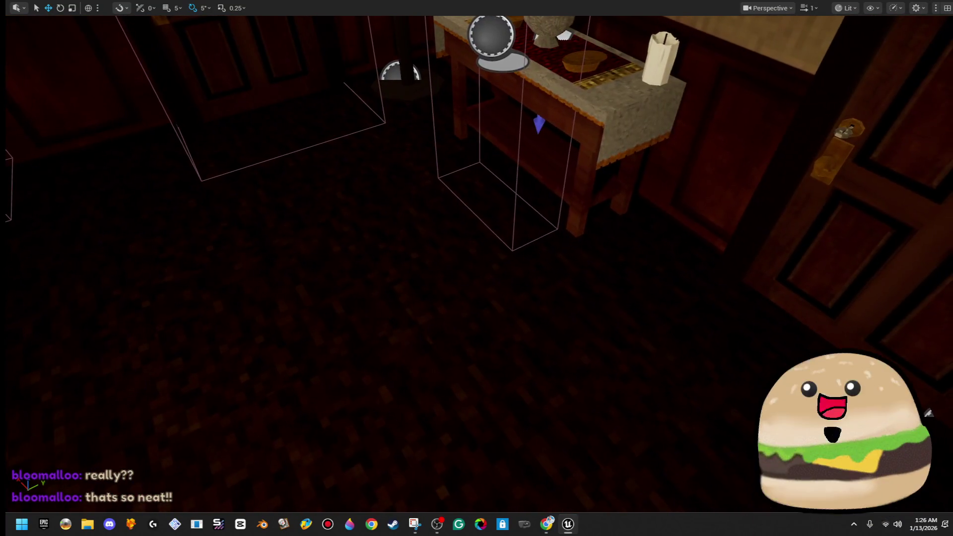
right_click(517, 70)
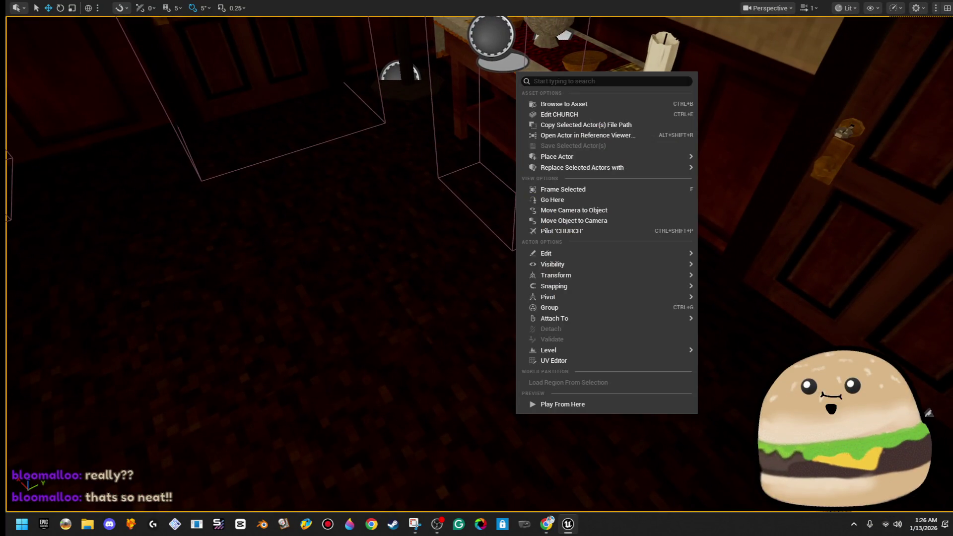
Select the framed wall sign and edit its pastor_room_painting_e5 Blueprint, showing the 3D viewport
left_click(566, 405)
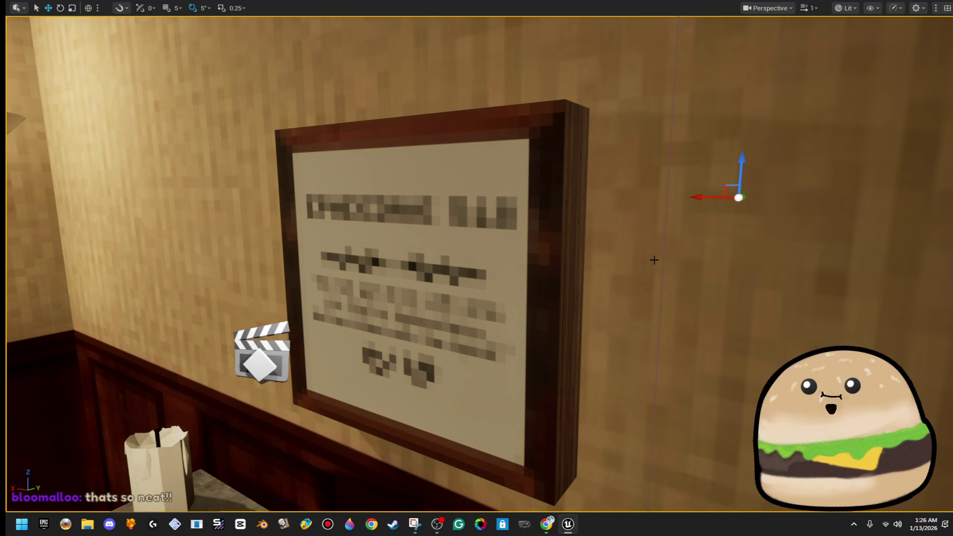
mouse_move(647, 256)
left_mouse_down()
mouse_move(685, 253)
mouse_move(645, 278)
left_mouse_up()
key("F11")
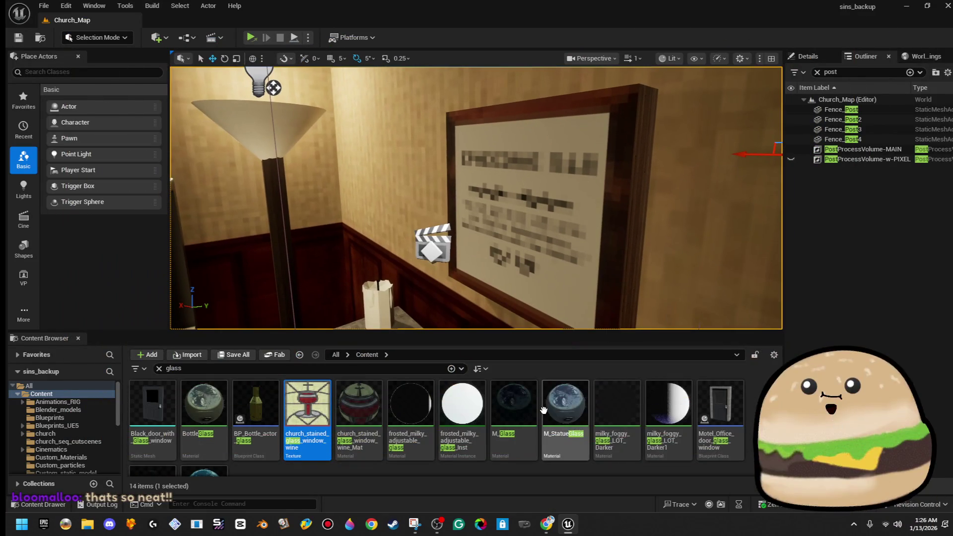
left_click(537, 215)
right_click(536, 214)
left_click(559, 224)
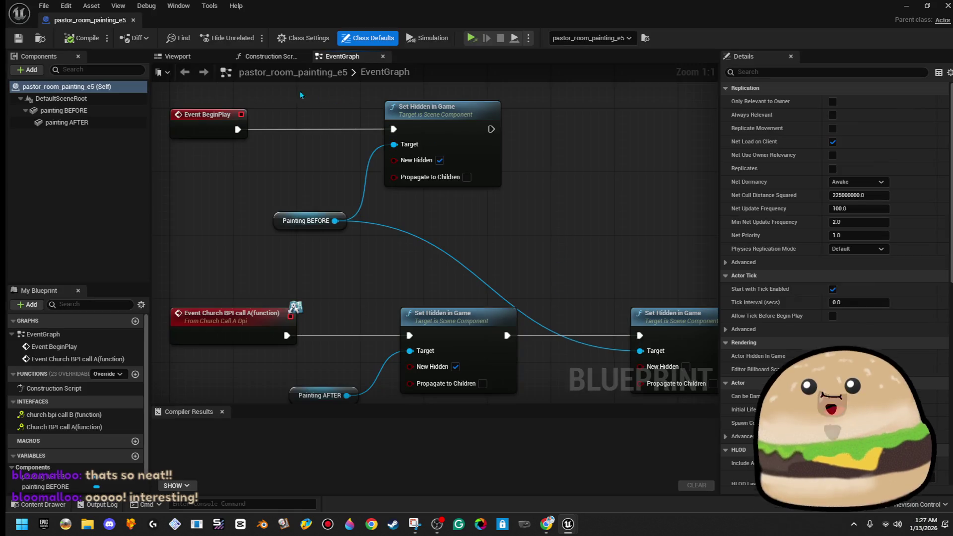
left_click(177, 56)
Inspect the painting AFTER's church_pic_5_pixel_Mat material and its church_pic_5_pixel texture
double_click(67, 122)
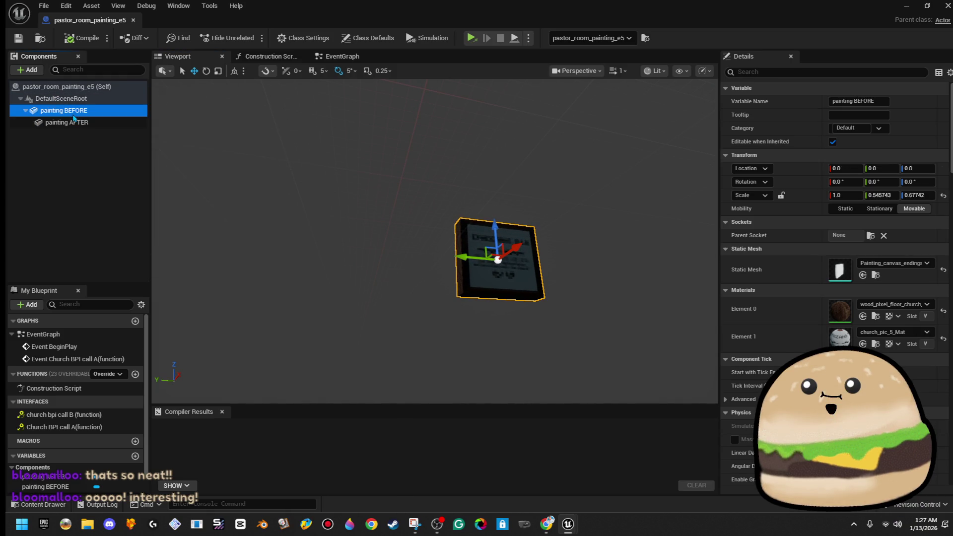
left_click(88, 123, "ctrl")
left_click(89, 123)
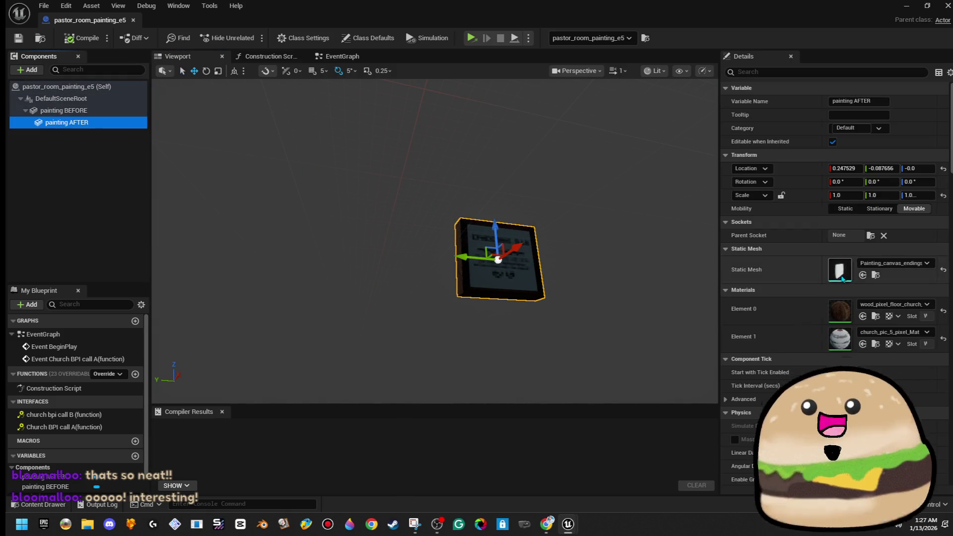
double_click(839, 340)
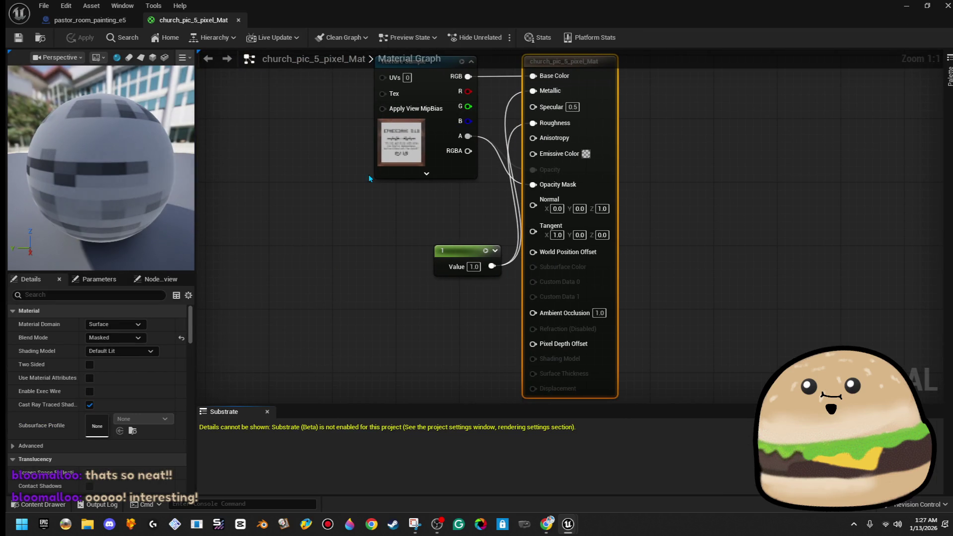
left_click(392, 153)
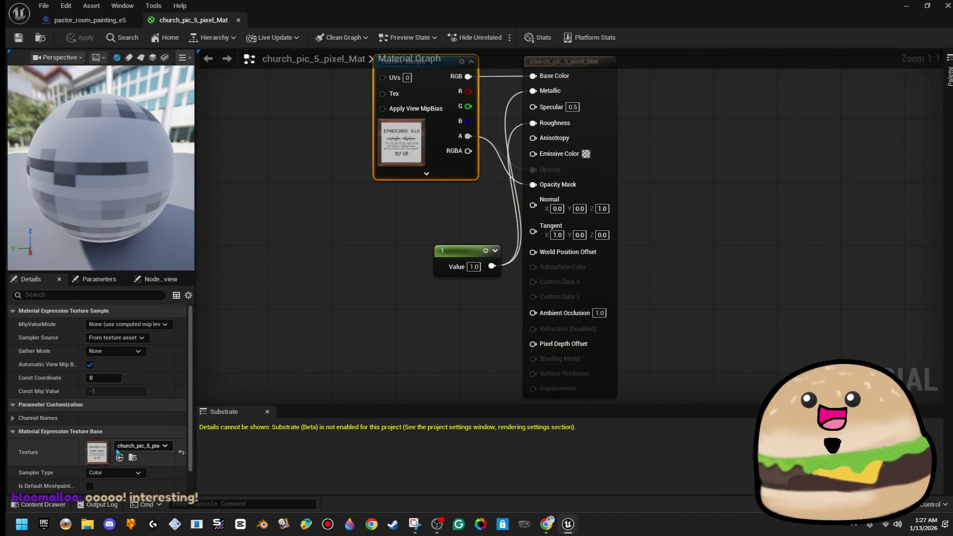
double_click(97, 452)
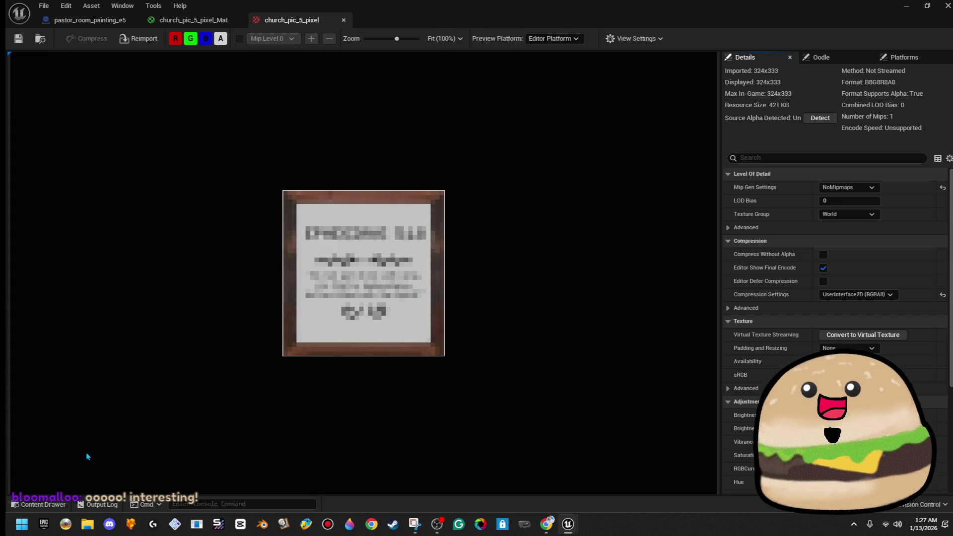
left_click(225, 16)
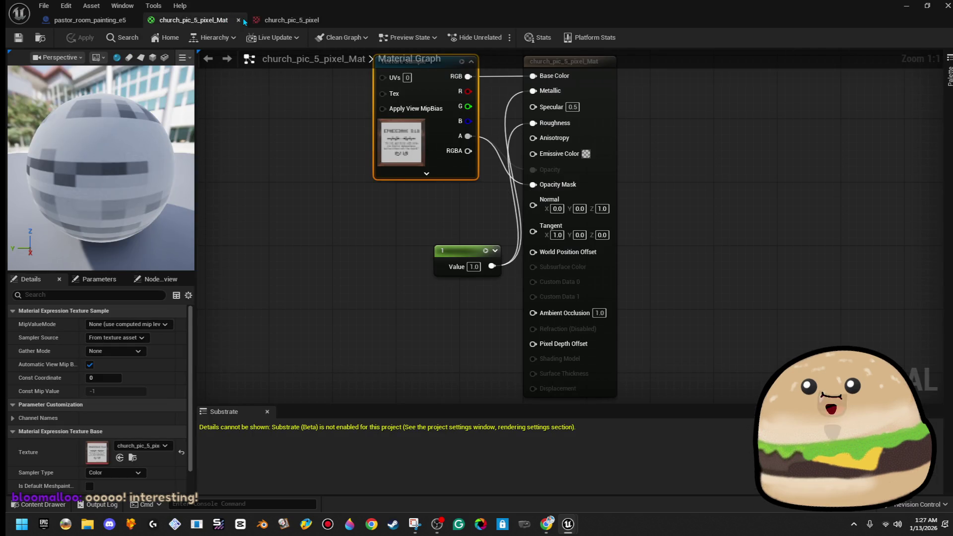
left_click(239, 20)
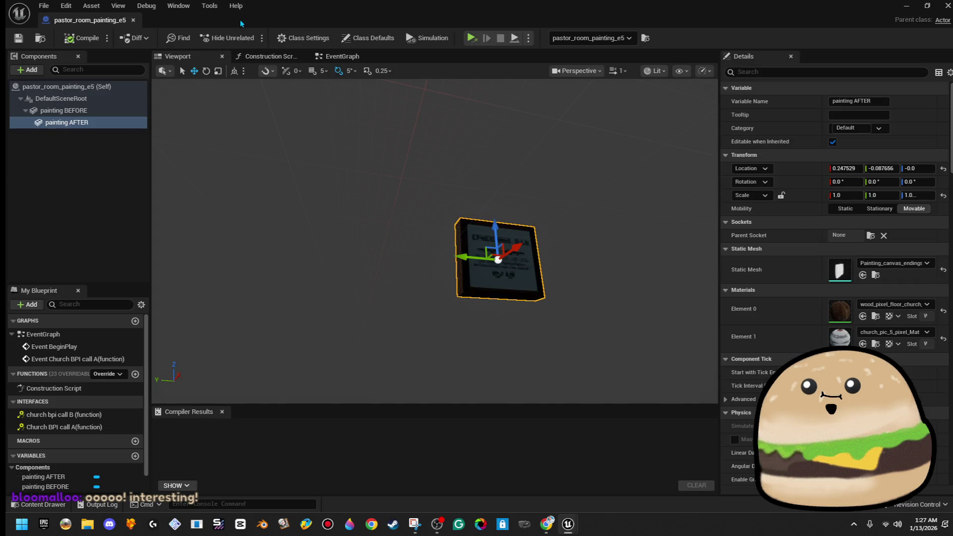
Open the painting BEFORE's church_pic_5_Mat and zoom its church_pic_5 texture showing Ephesians 5:18
left_click(99, 110)
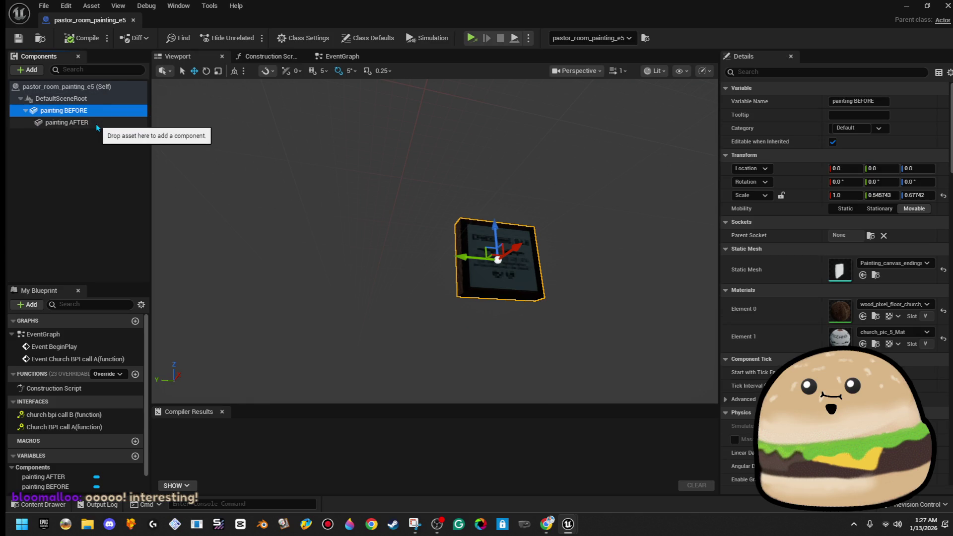
left_click(99, 122)
left_click(98, 115)
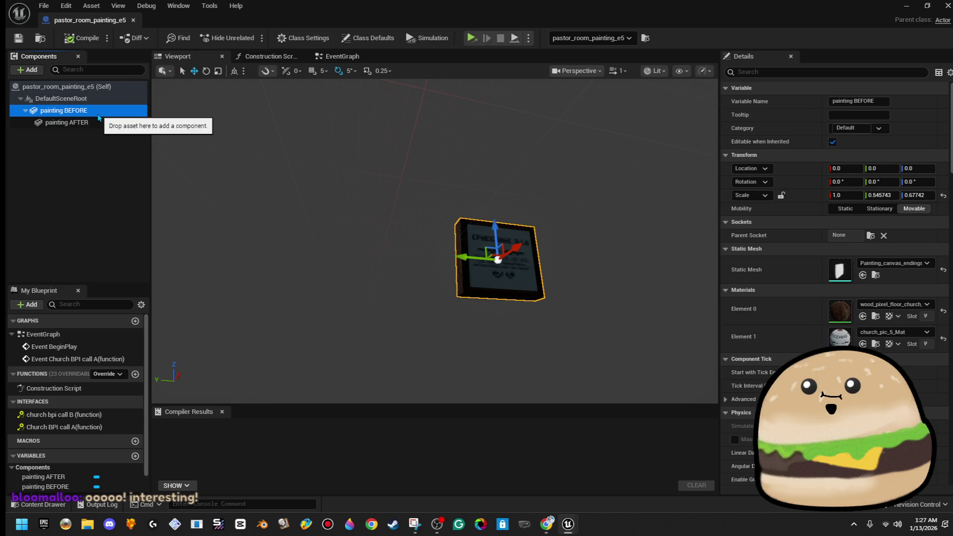
double_click(839, 337)
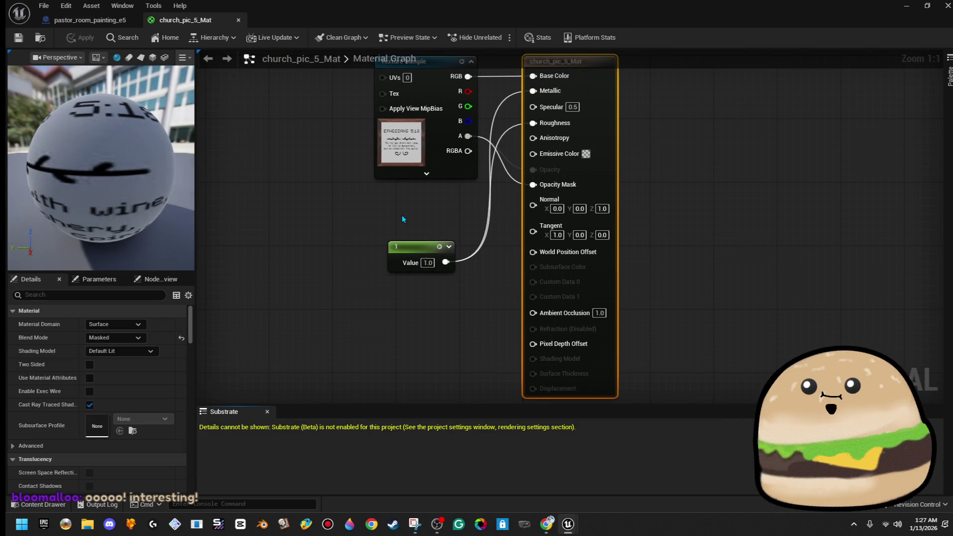
left_click(399, 151)
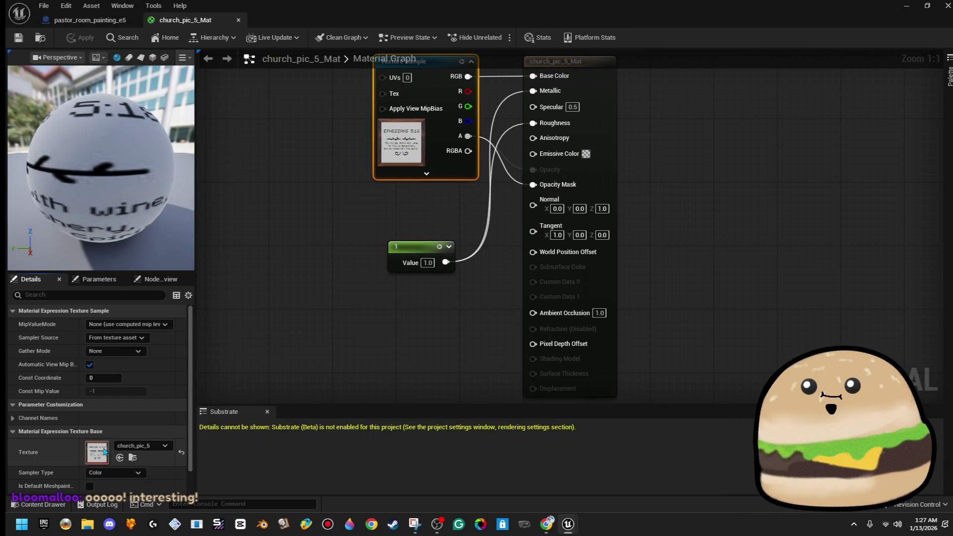
double_click(104, 451)
scroll(314, 284, "up", 5)
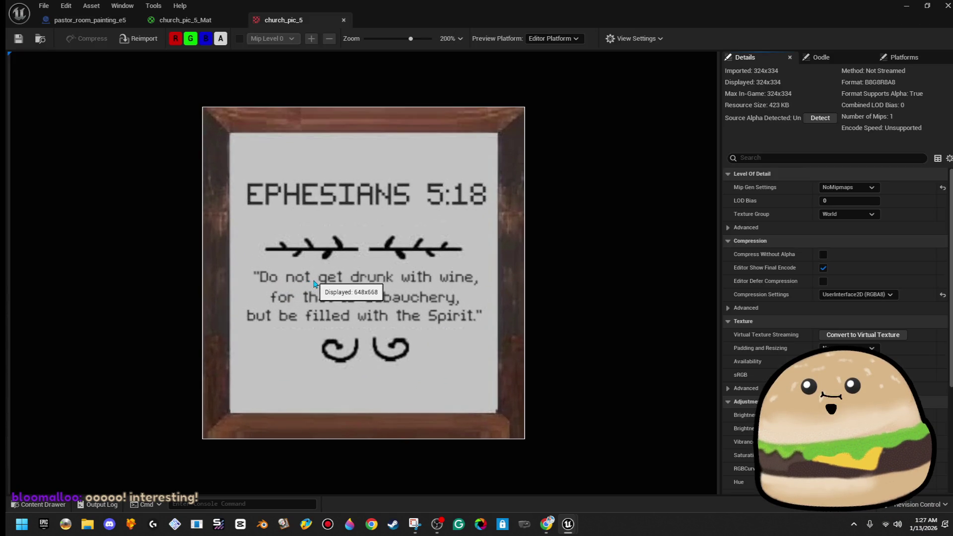
scroll(314, 284, "up", 1)
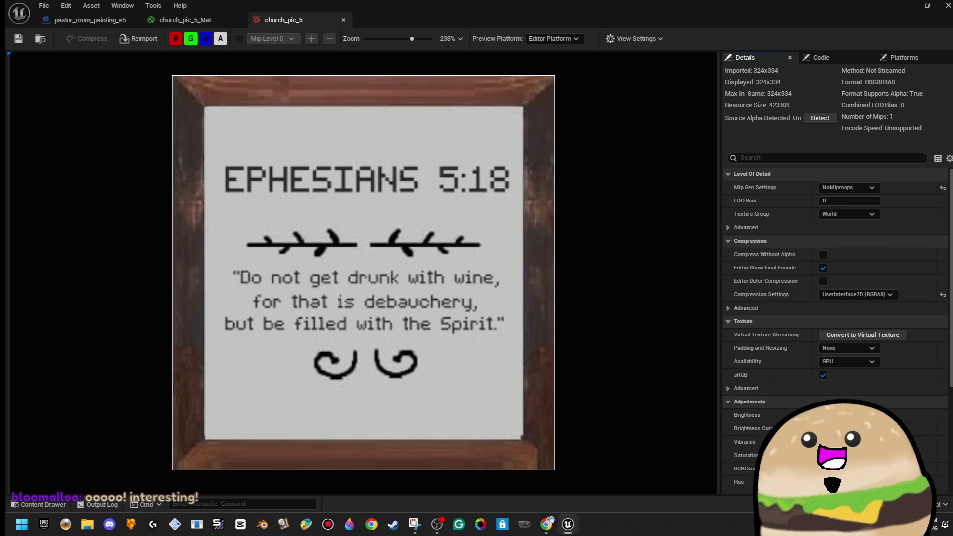
left_click(947, 6)
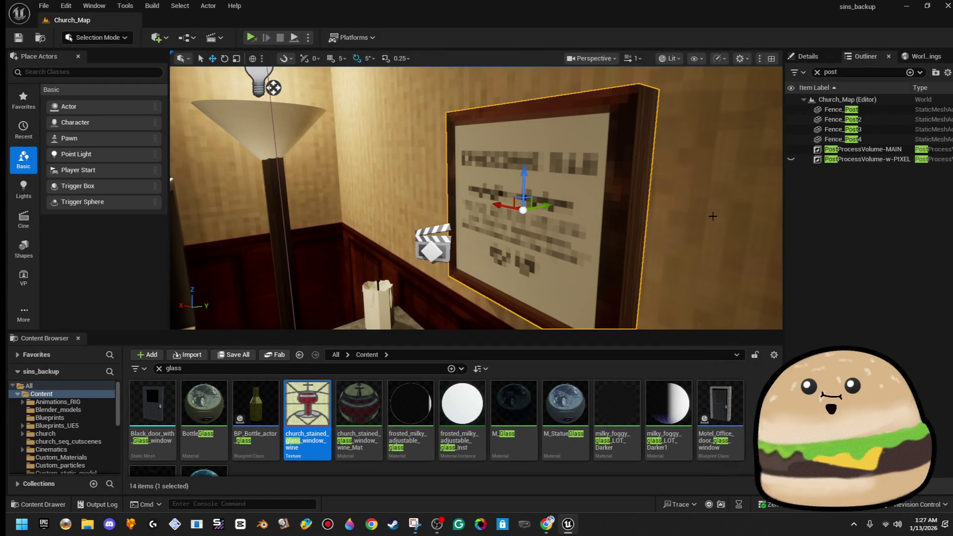
Play the church level From Here and start the game from its main menu
left_click_drag(687, 332, 695, 351)
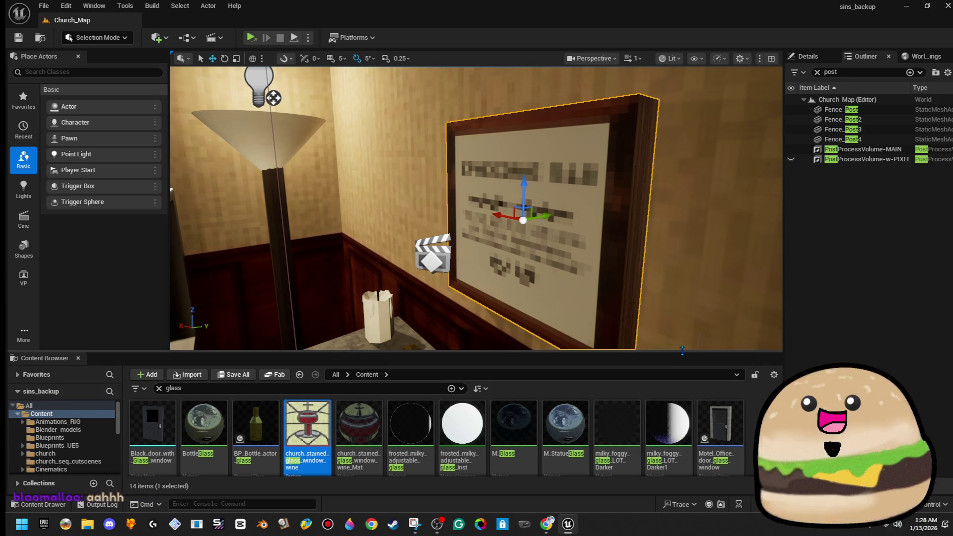
mouse_move(637, 312)
left_mouse_down()
mouse_move(565, 256)
mouse_move(561, 283)
left_mouse_up()
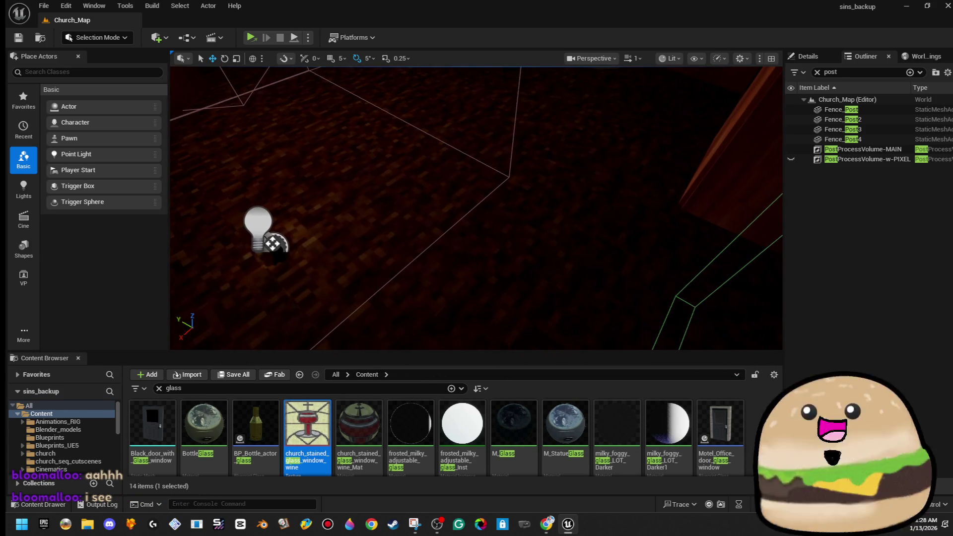
right_click(522, 278)
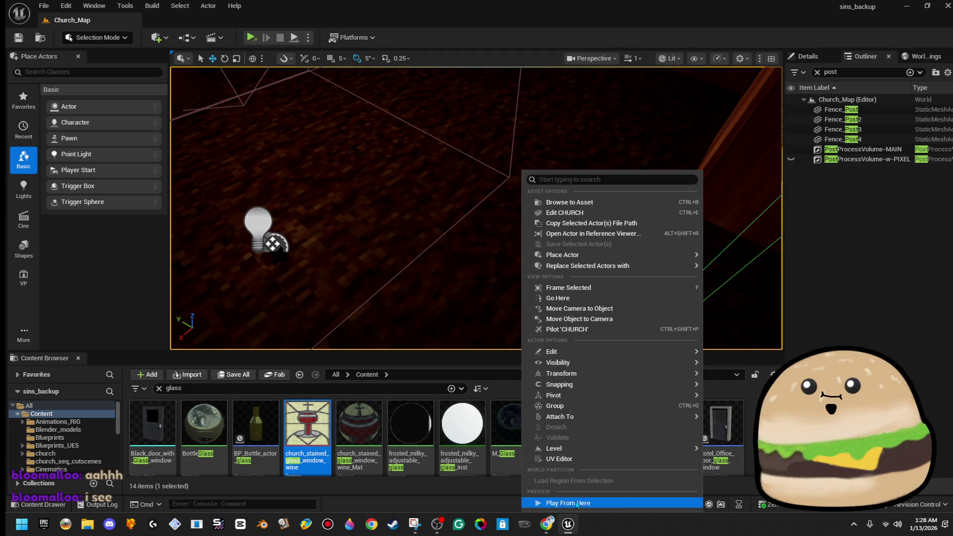
left_click(576, 504)
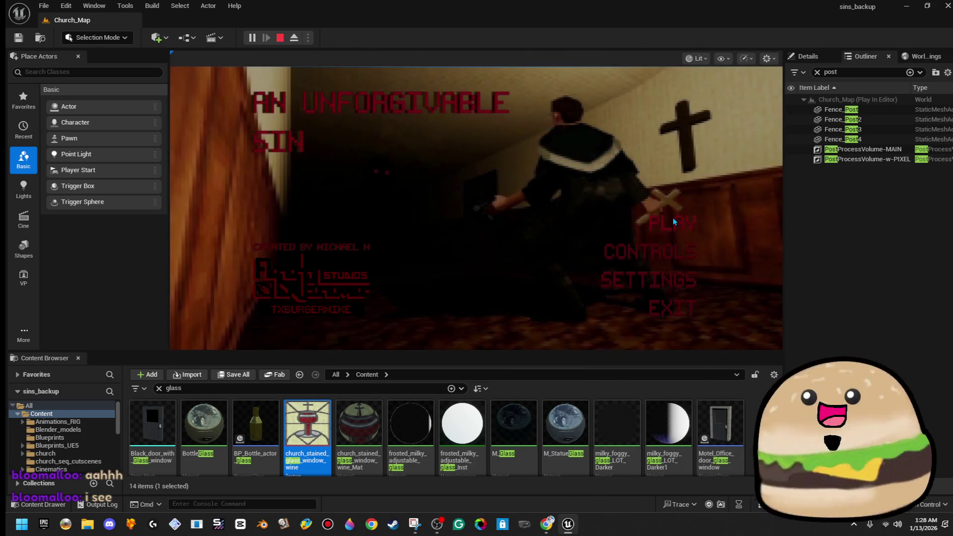
left_click(669, 221)
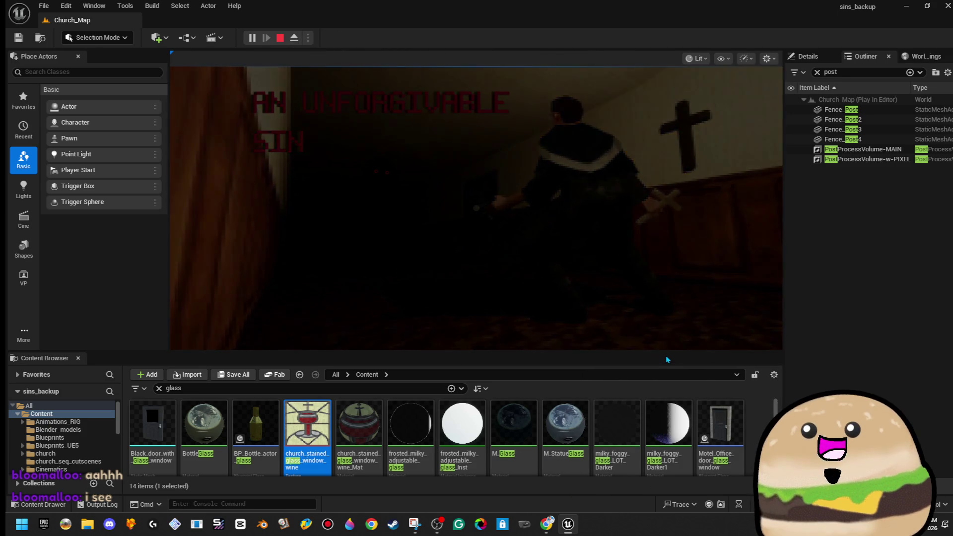
Resize the Content Browser and Place Actors panels, then stop the play session
left_click_drag(666, 353, 656, 435)
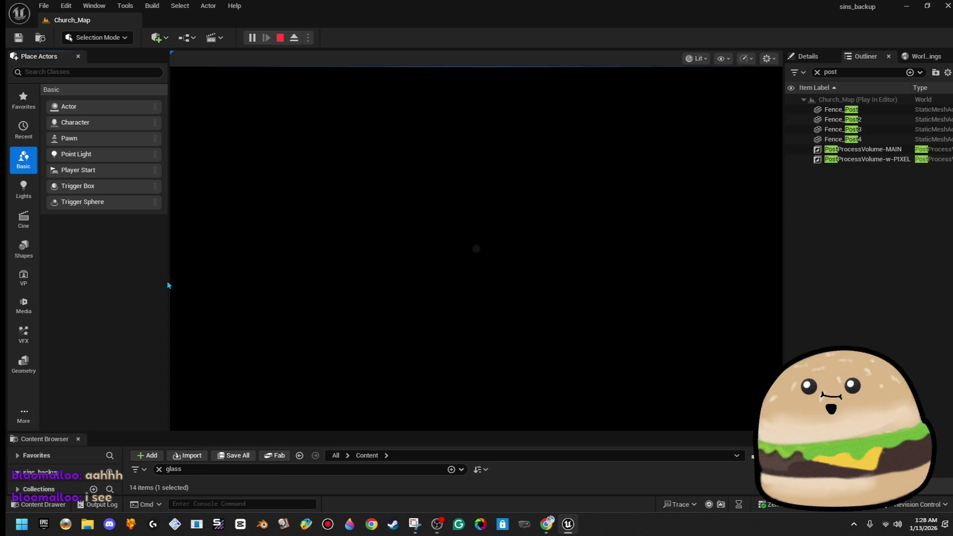
left_click_drag(166, 281, 131, 293)
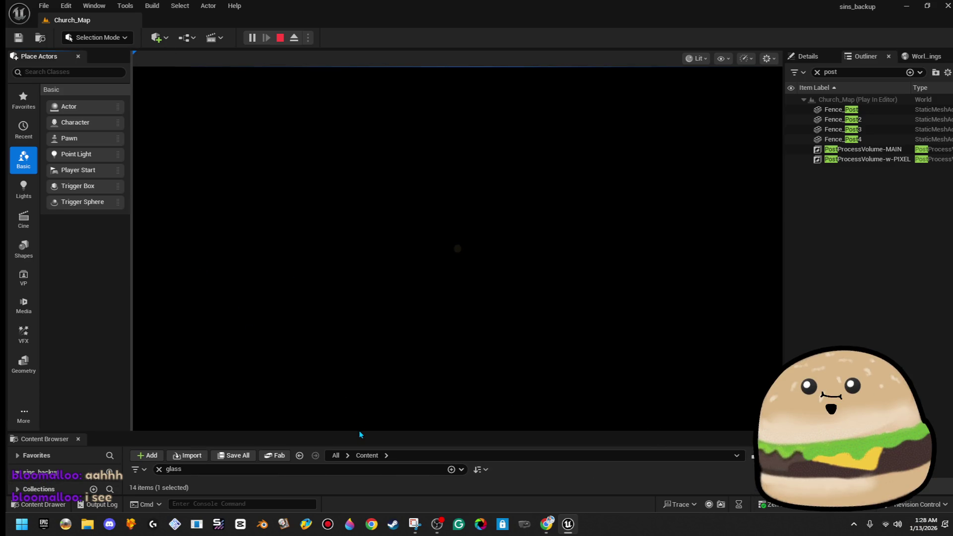
left_click_drag(360, 432, 360, 425)
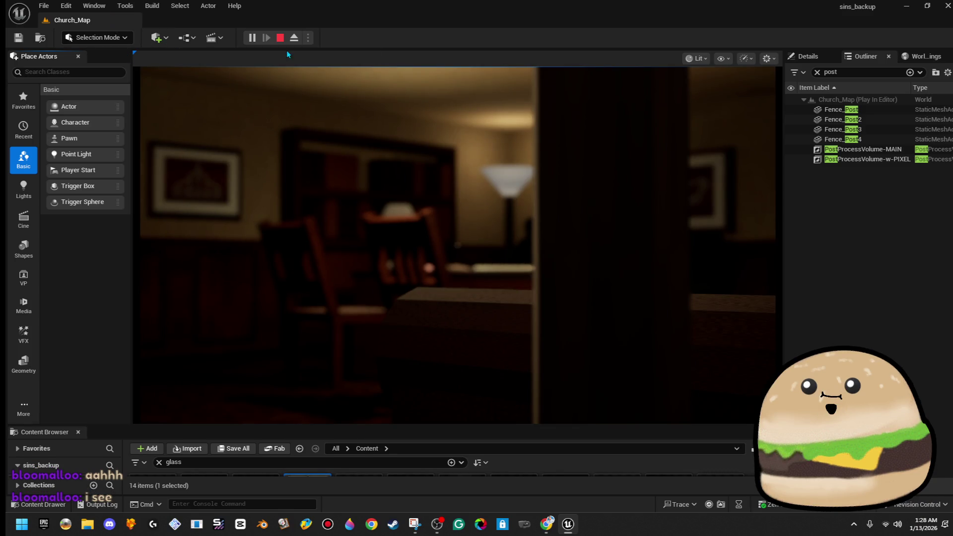
left_click(279, 38)
left_click(185, 38)
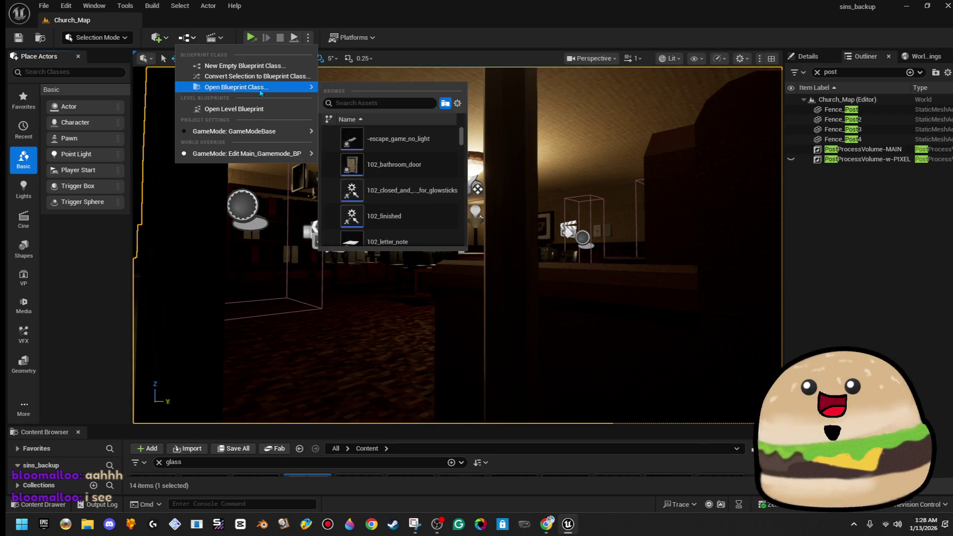
Break the BeginPlay link to Create Church MAIN Menu Widget in the Level Blueprint and save
left_click(246, 108)
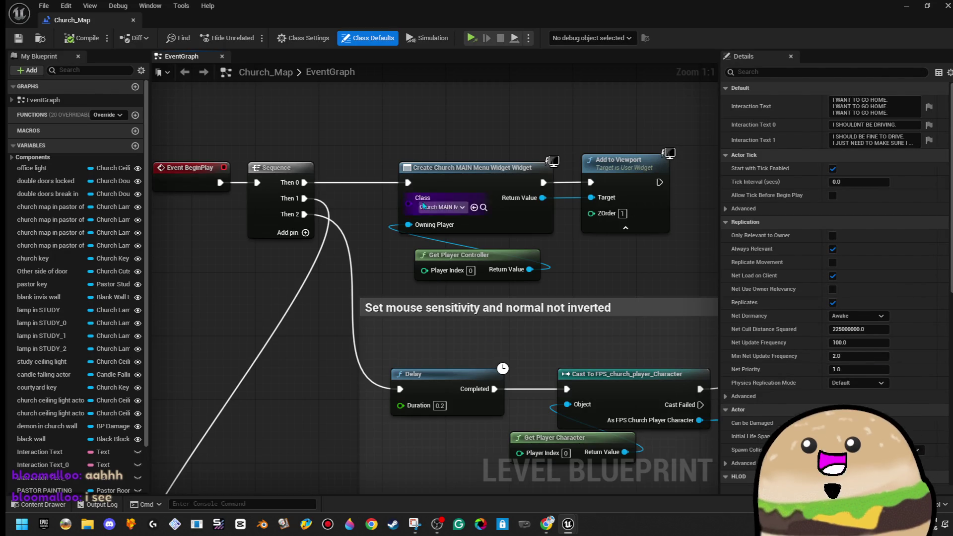
right_click(433, 233)
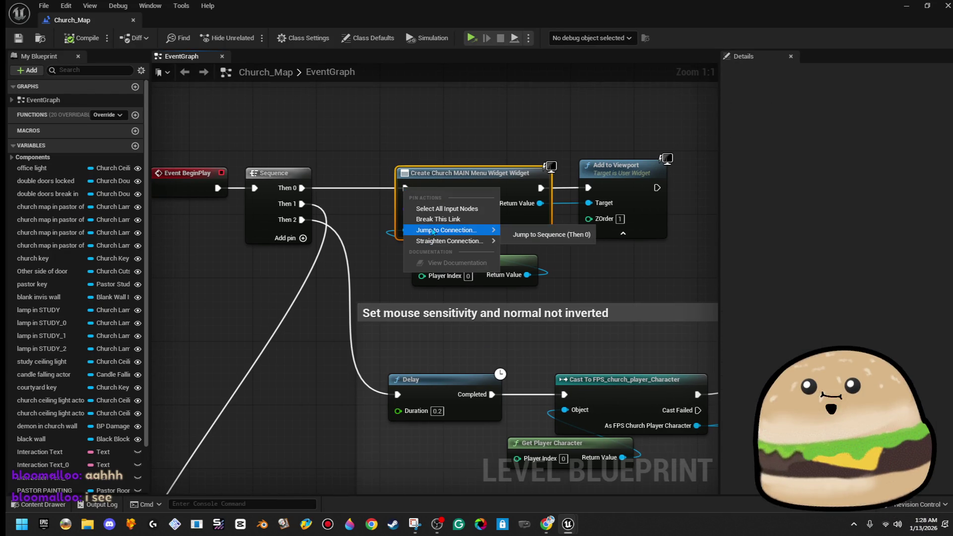
left_click(437, 219)
left_click(19, 39)
double_click(837, 10)
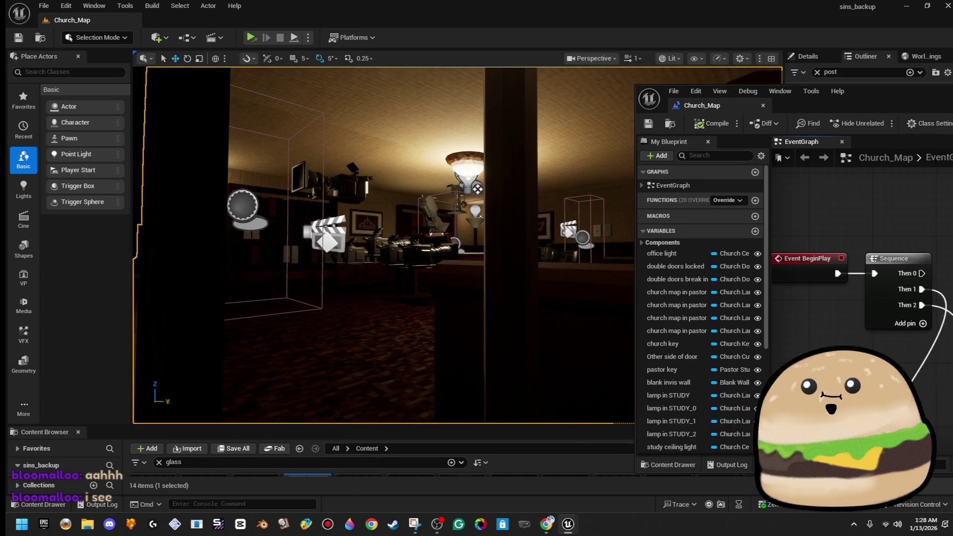
Play From Here at one spot, then again near the cross and lamp in full screen
right_click(392, 162)
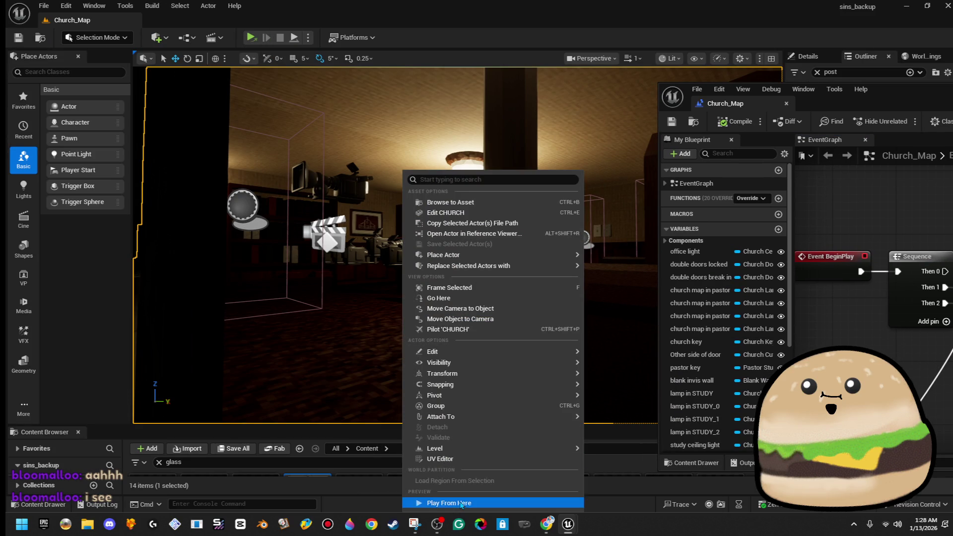
left_click(464, 505)
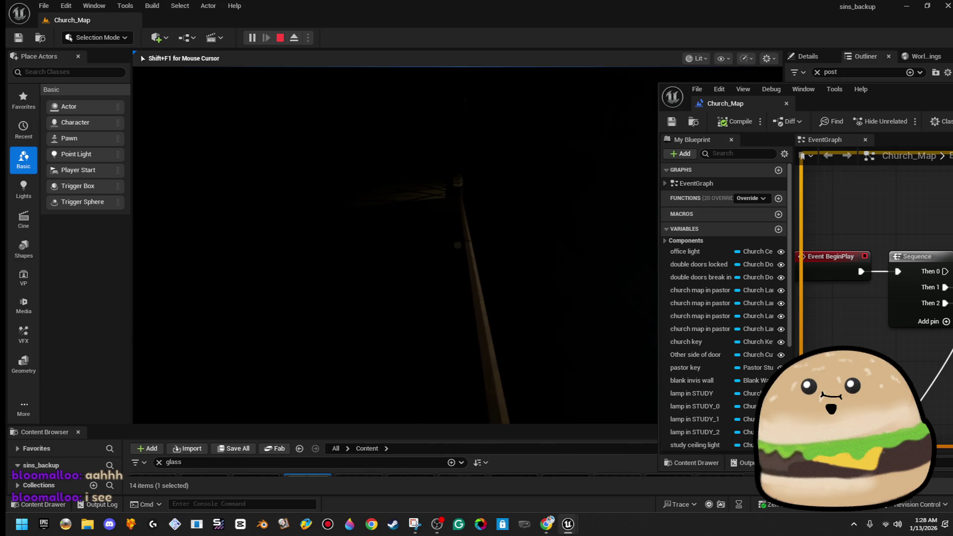
key("Escape")
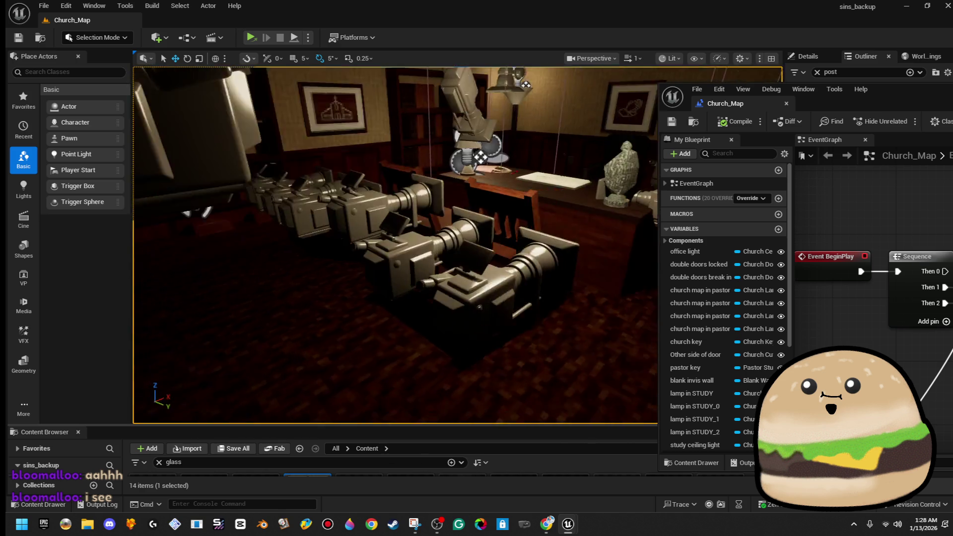
right_click(501, 337)
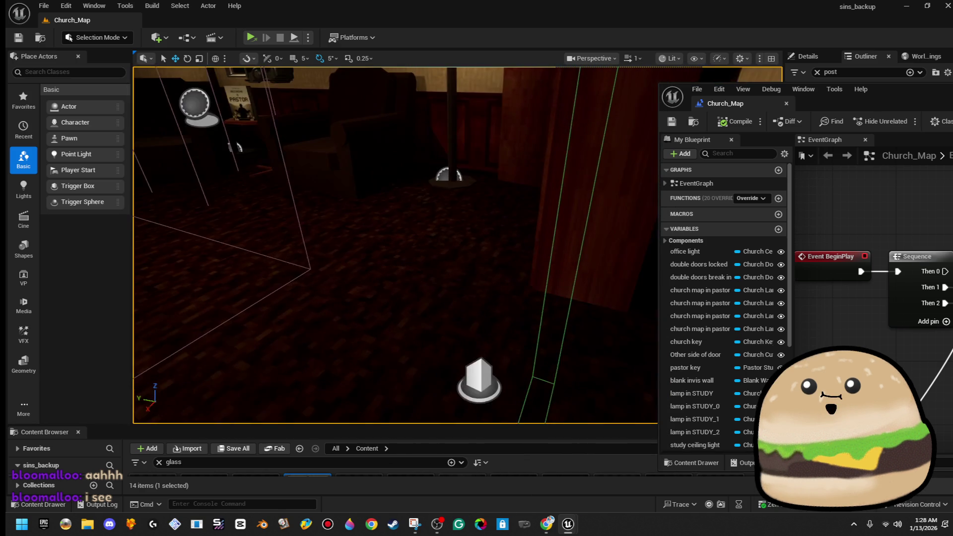
right_click(412, 328)
left_click(491, 496)
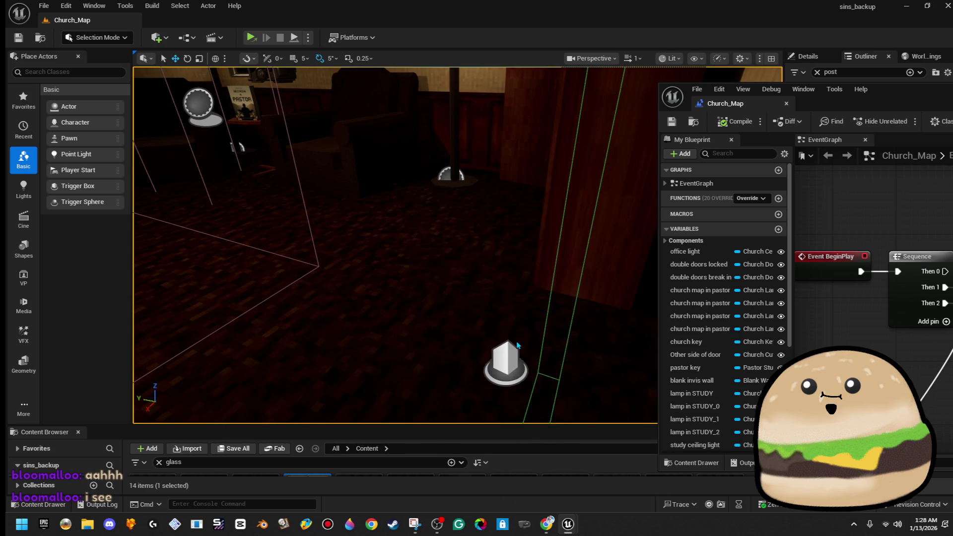
key("F11")
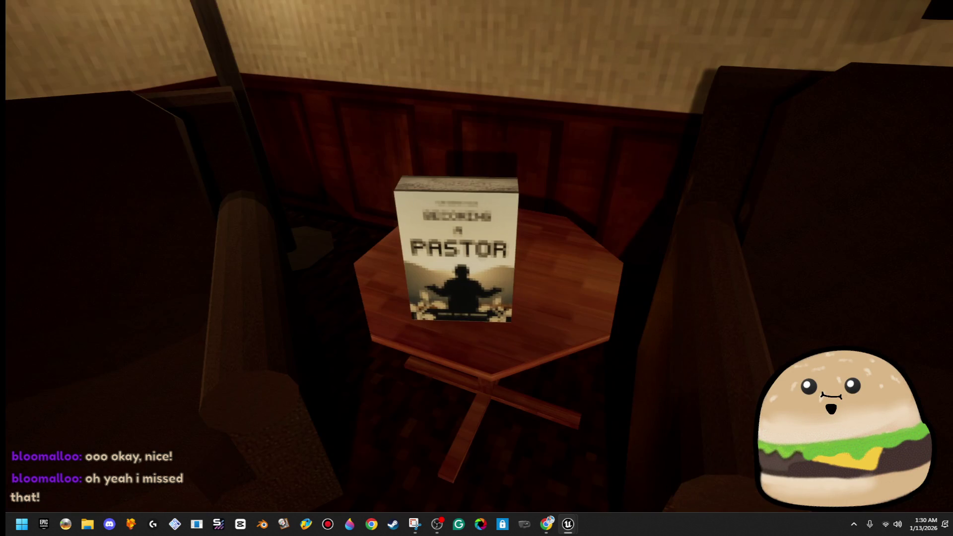
Stop Play-In-Editor and return to the viewport beside the 'Becoming a Pastor' book table
key("Escape")
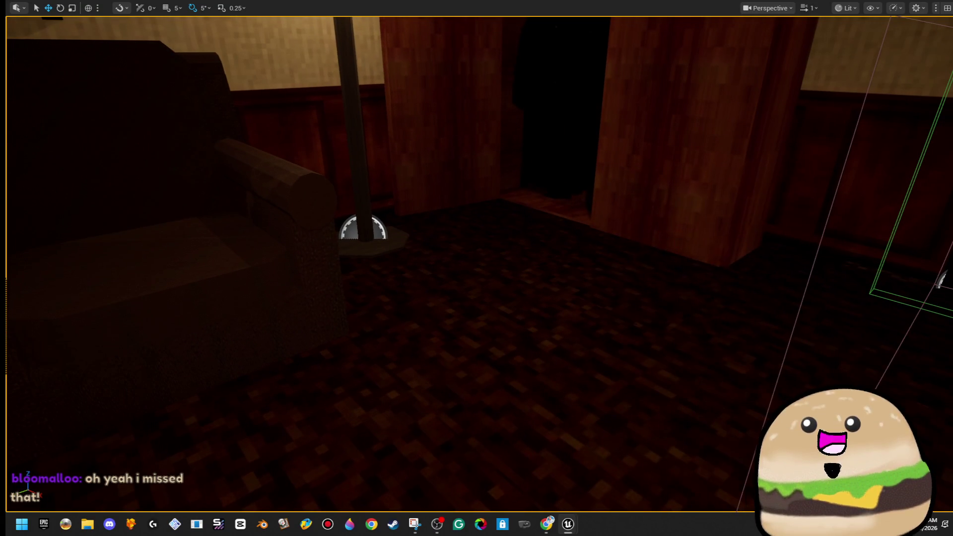
Play from the pastor's room's dark corner, interact with the Becoming a Pastor book, then stop
right_click(633, 171)
mouse_move(665, 351)
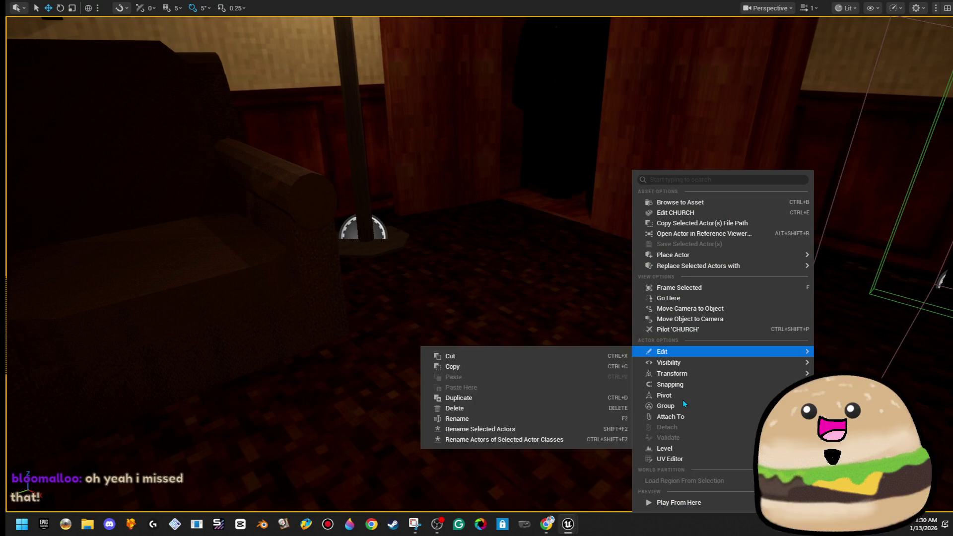
left_click(678, 502)
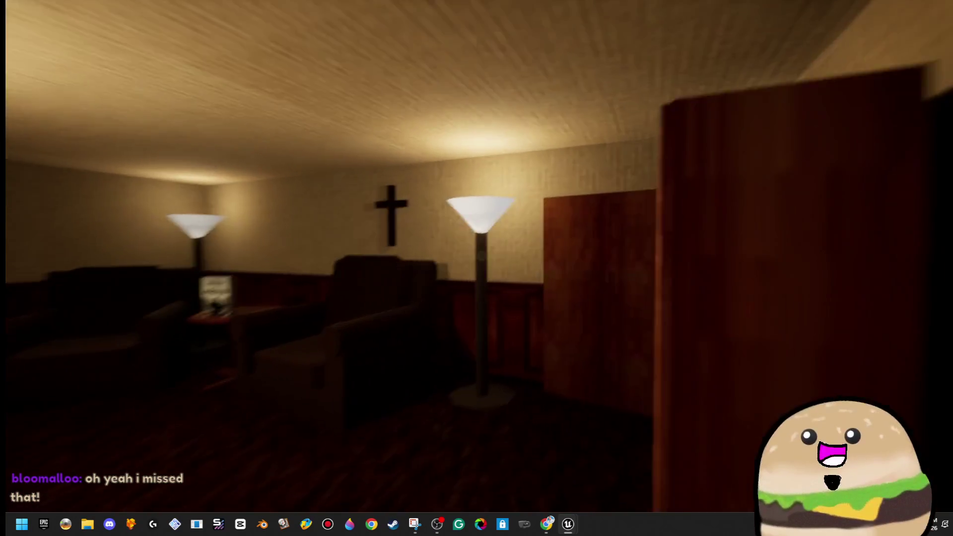
key("e")
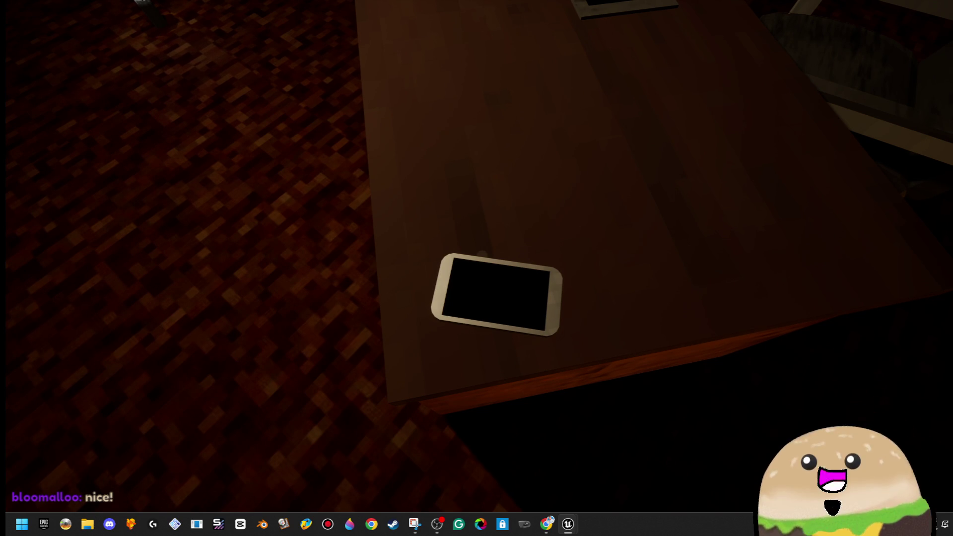
key("F8")
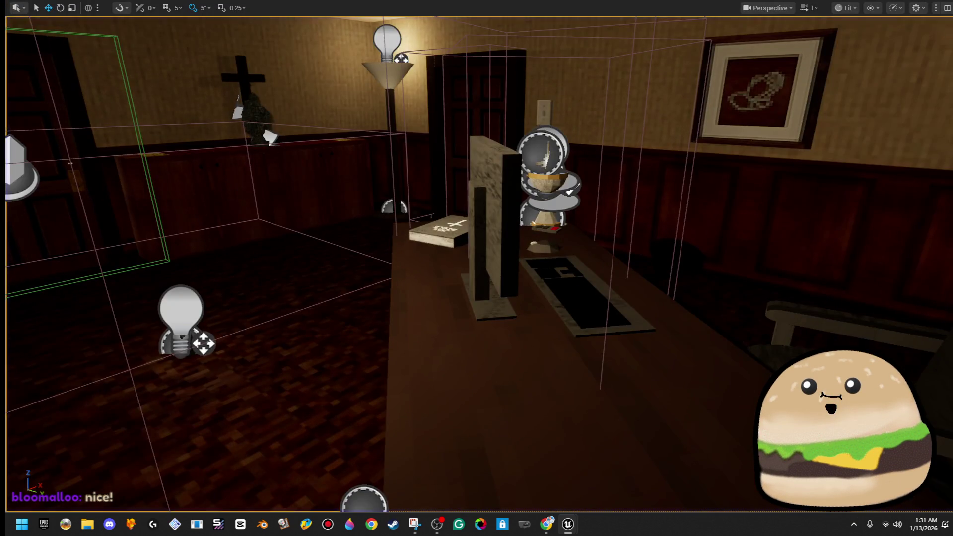
Fly along the candlelit corridor to the 5 Seconds and 10 Seconds timer panels
key("w")
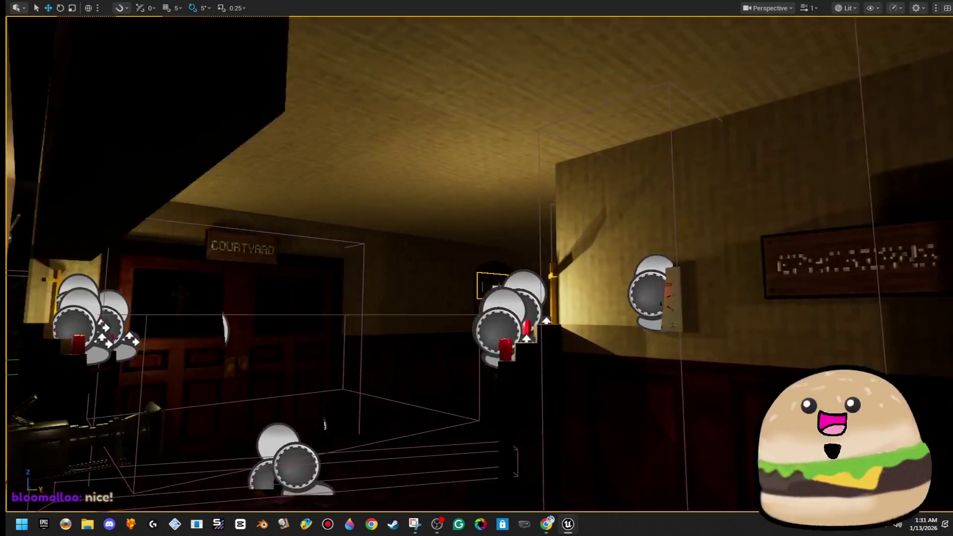
key("w")
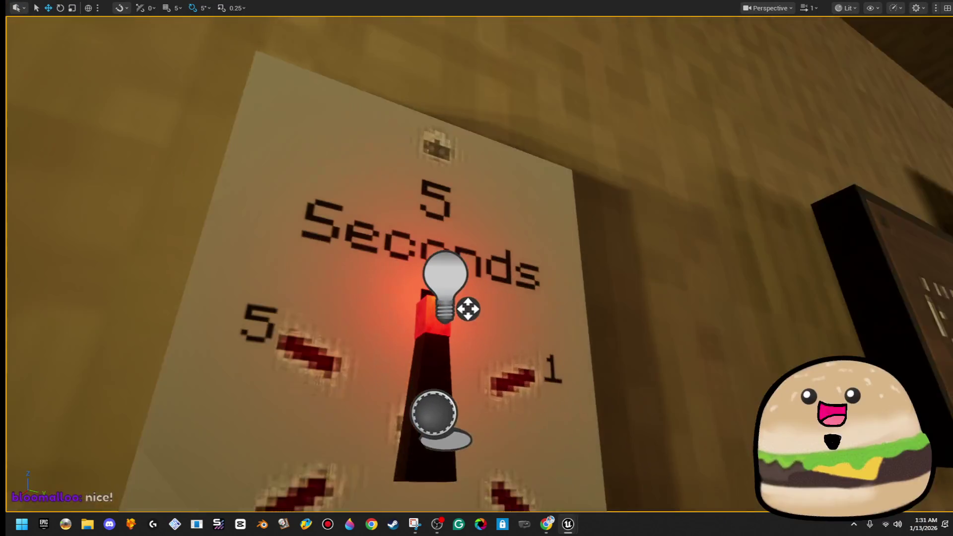
key("s")
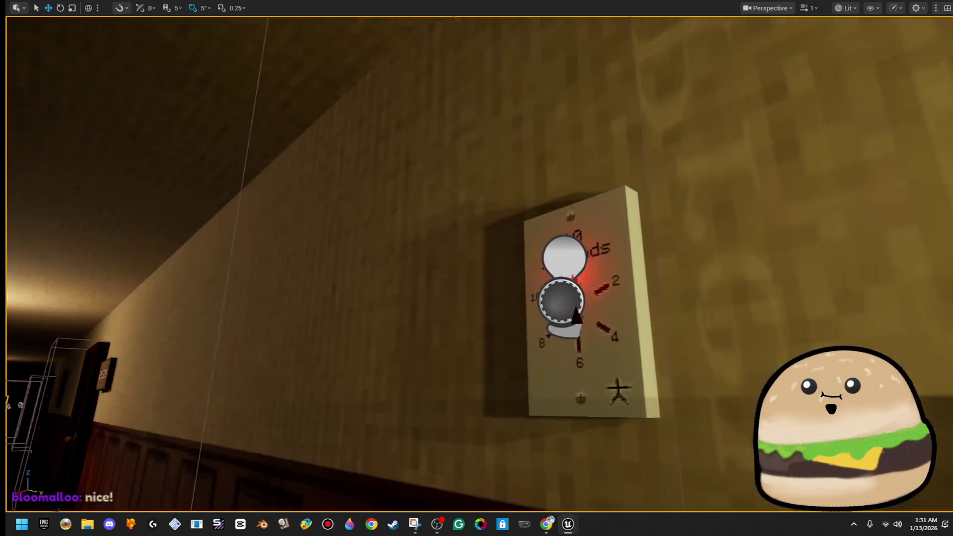
key("w")
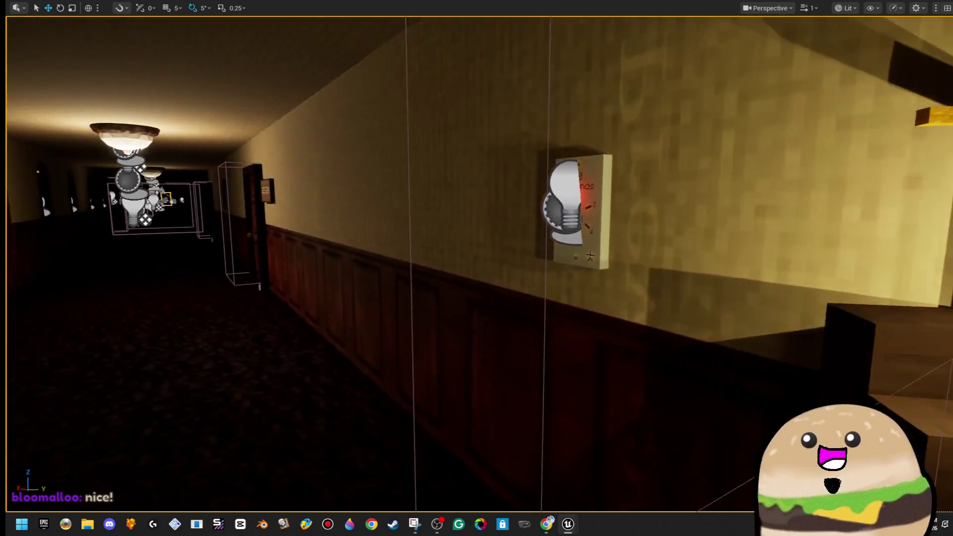
Fly down the hallway past the timer panels into the pastor's room, facing the armchair and book
key("w")
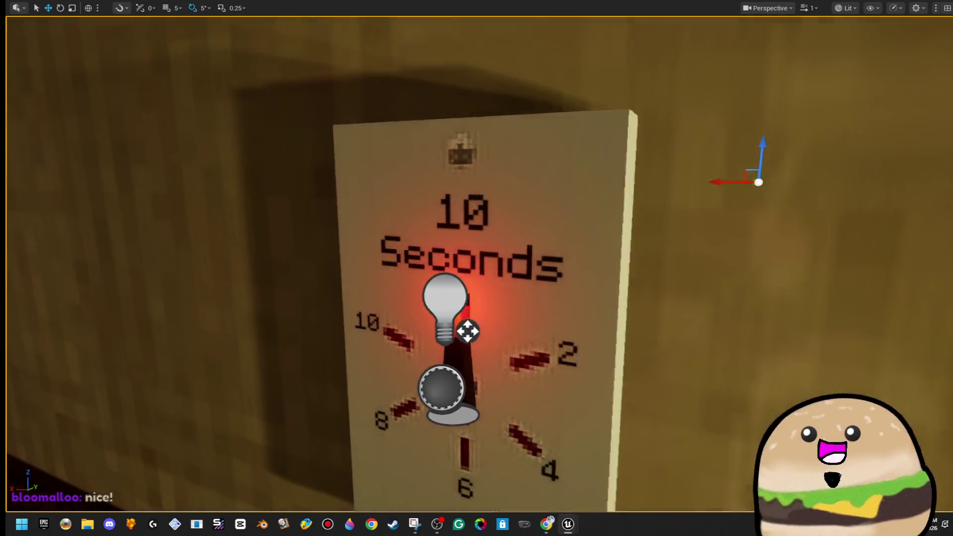
key("s")
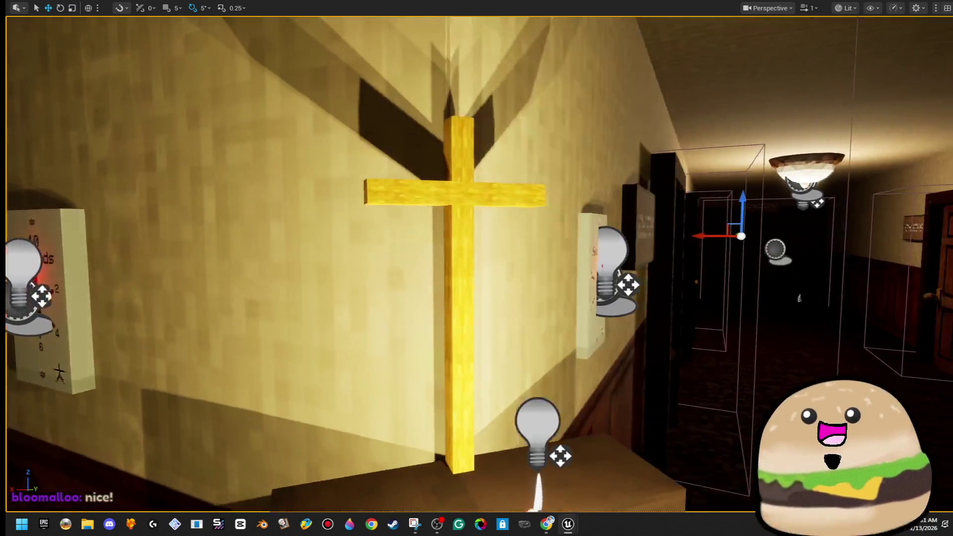
key("w")
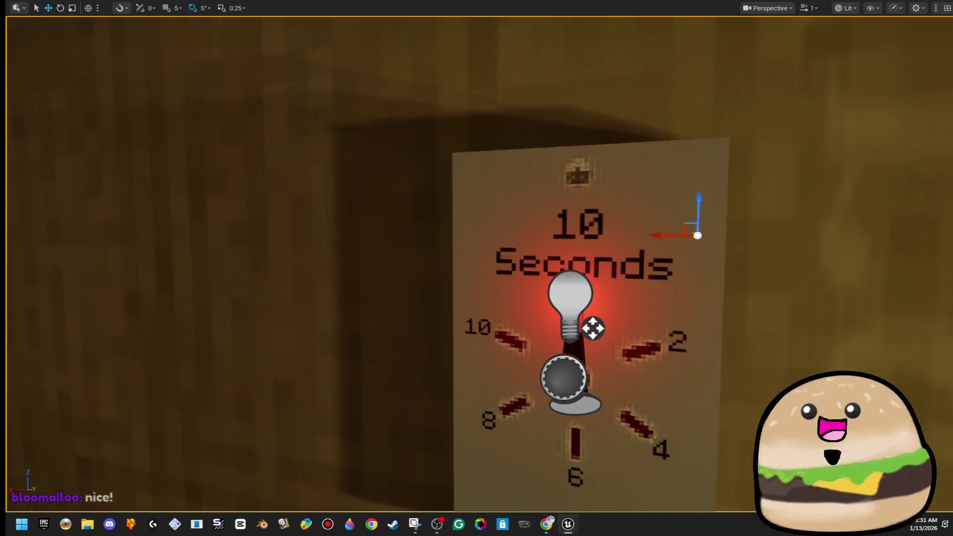
key("w")
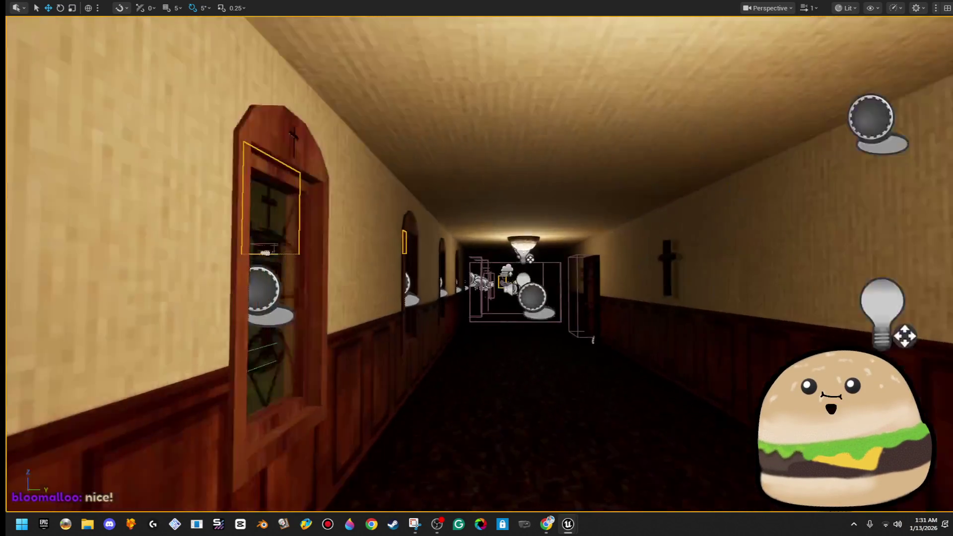
key("w")
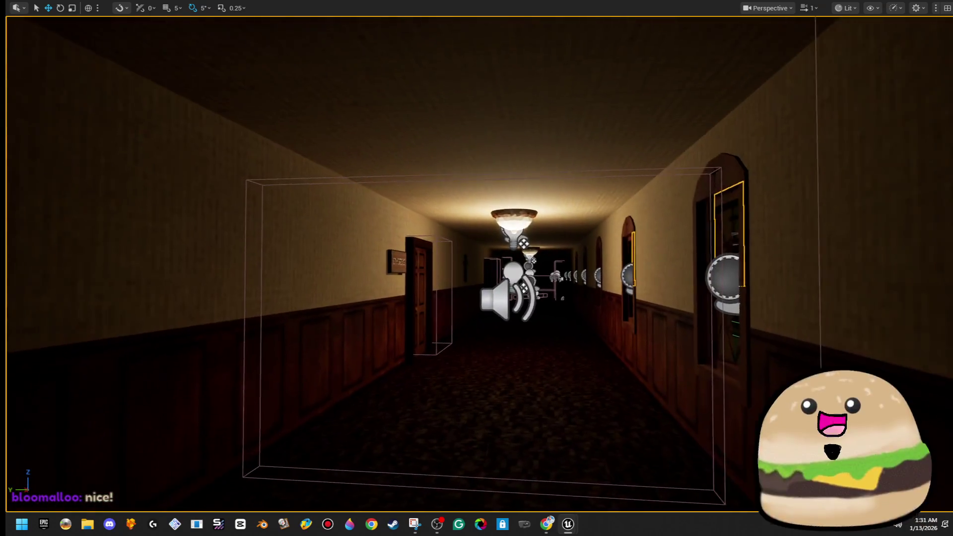
key("w")
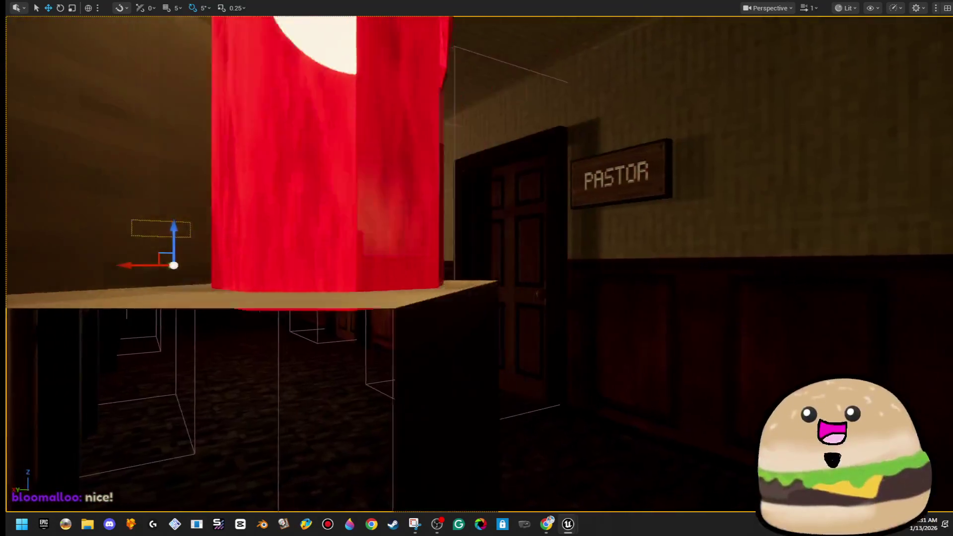
key("w")
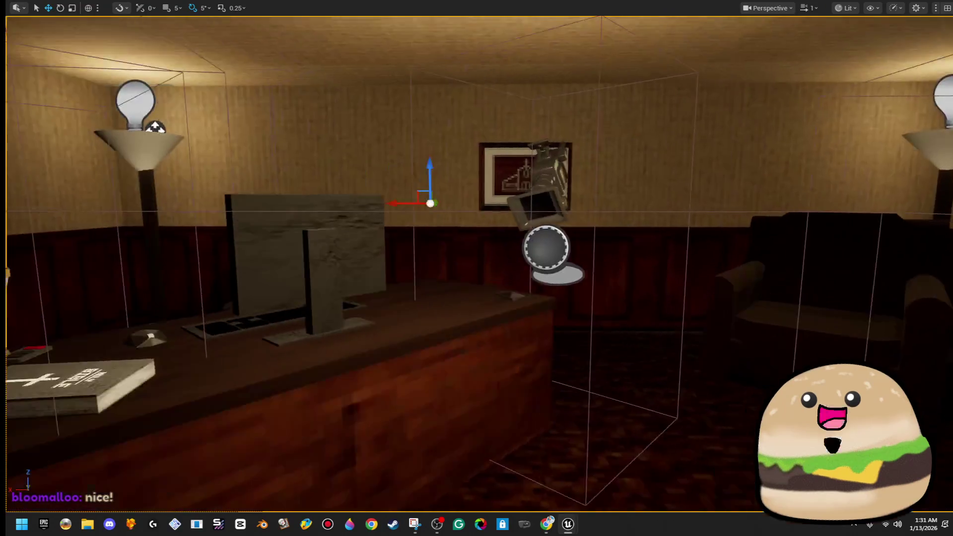
key("w")
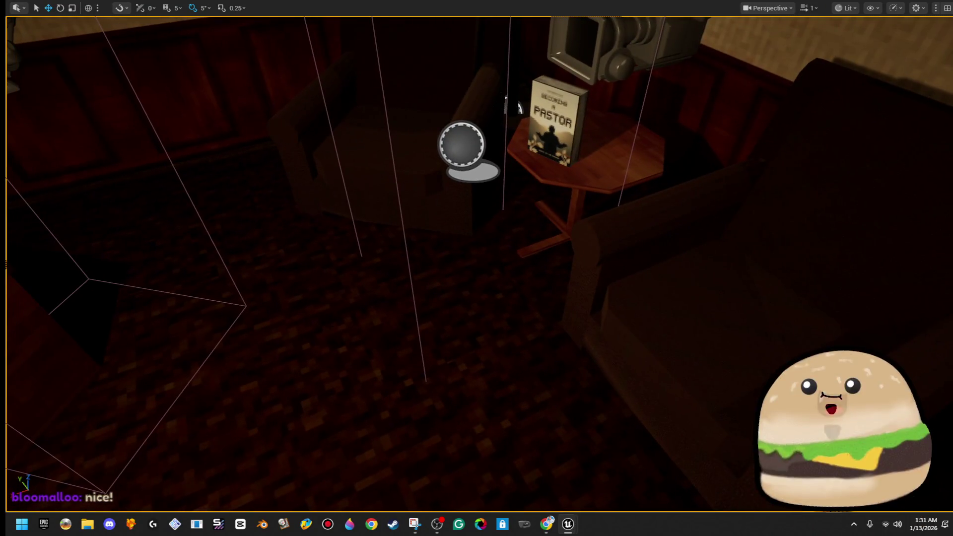
Play from beside the armchair, walk to the desk phone, then stop the test with Esc
right_click(373, 376)
left_click(467, 363)
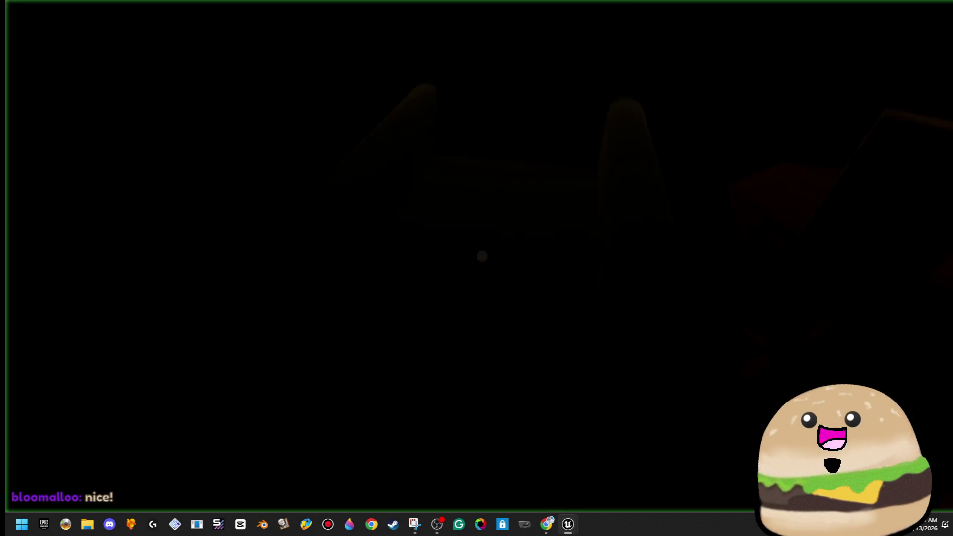
key("w")
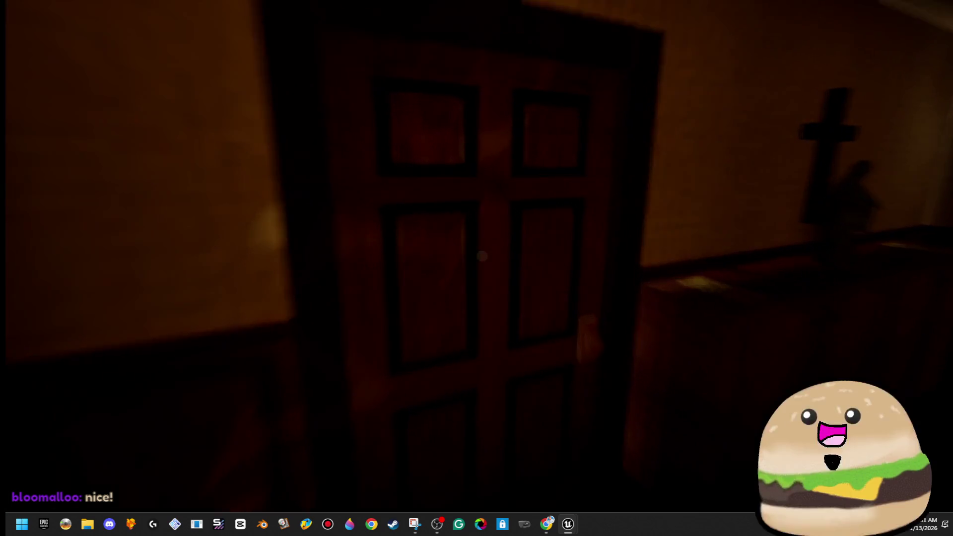
key("w")
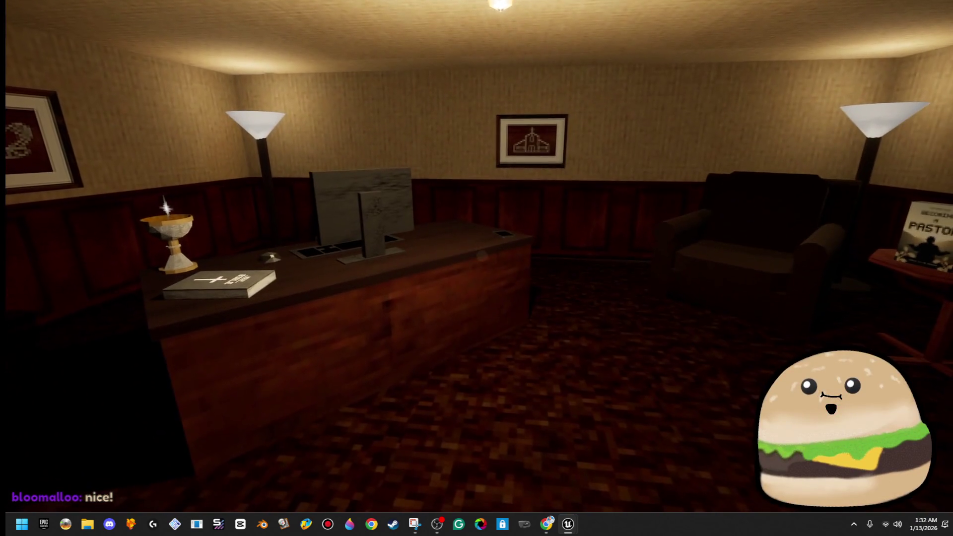
key("w")
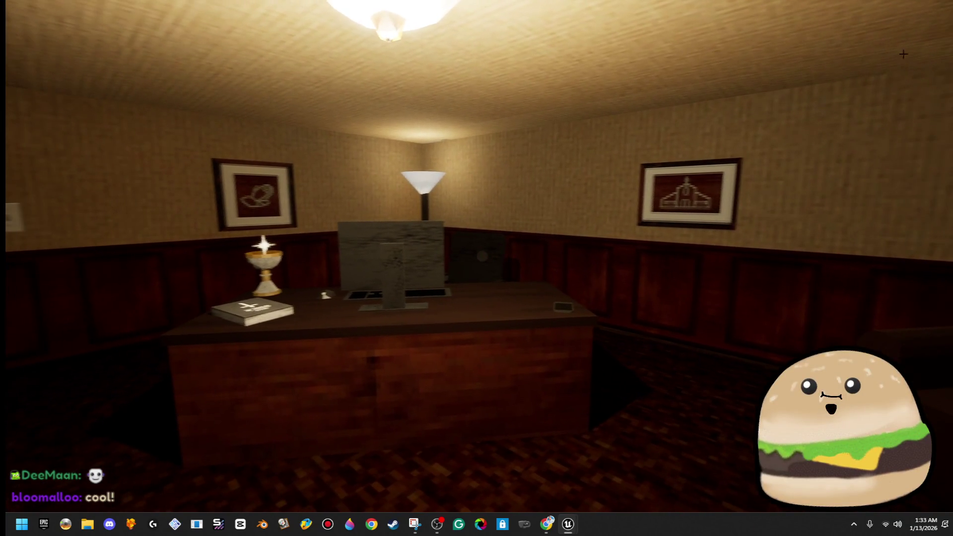
key("Escape")
left_click_drag(586, 196, 496, 169)
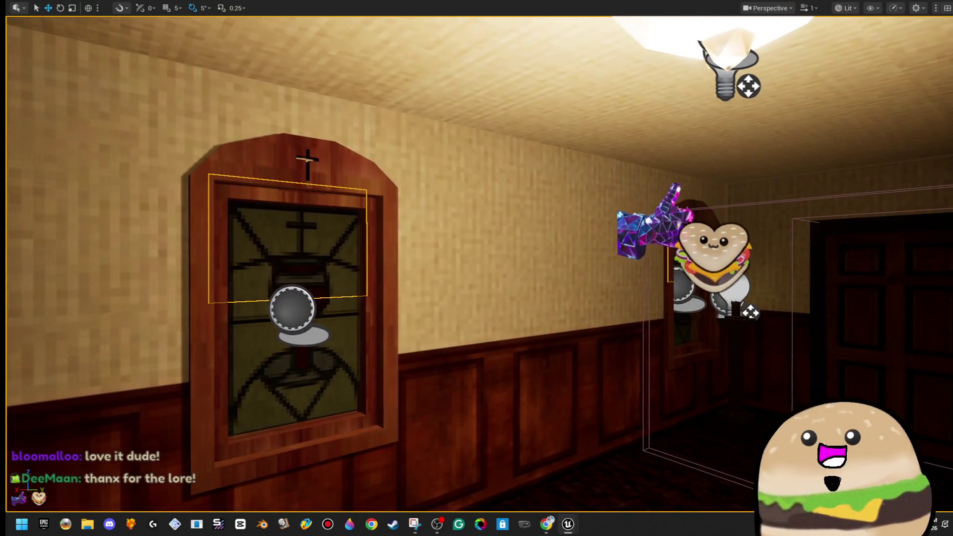
Turn the camera to look down the unlit corridor toward the far door
mouse_move(477, 267)
left_mouse_down()
mouse_move(550, 262)
mouse_move(516, 258)
left_mouse_up()
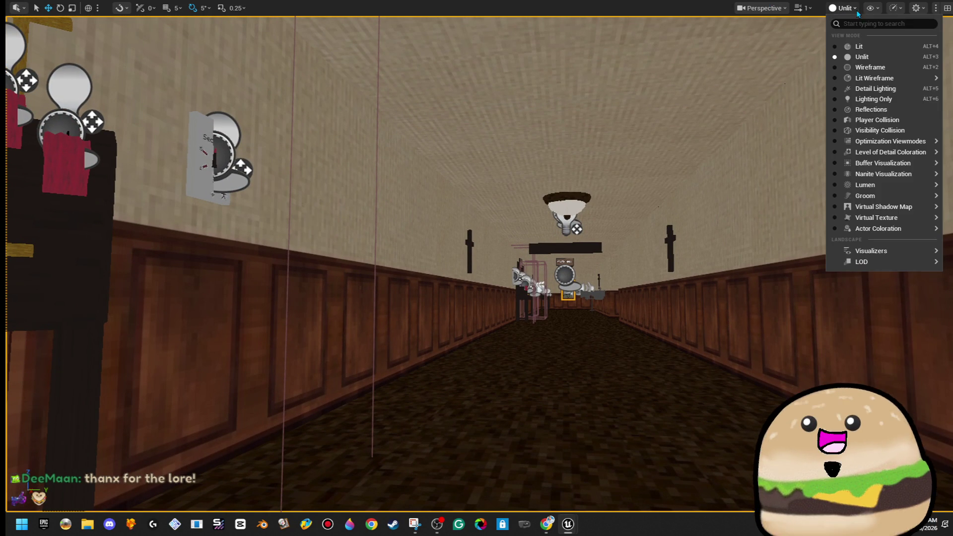
Switch the viewport back to Lit and exit immersive mode with F11
left_click(856, 48)
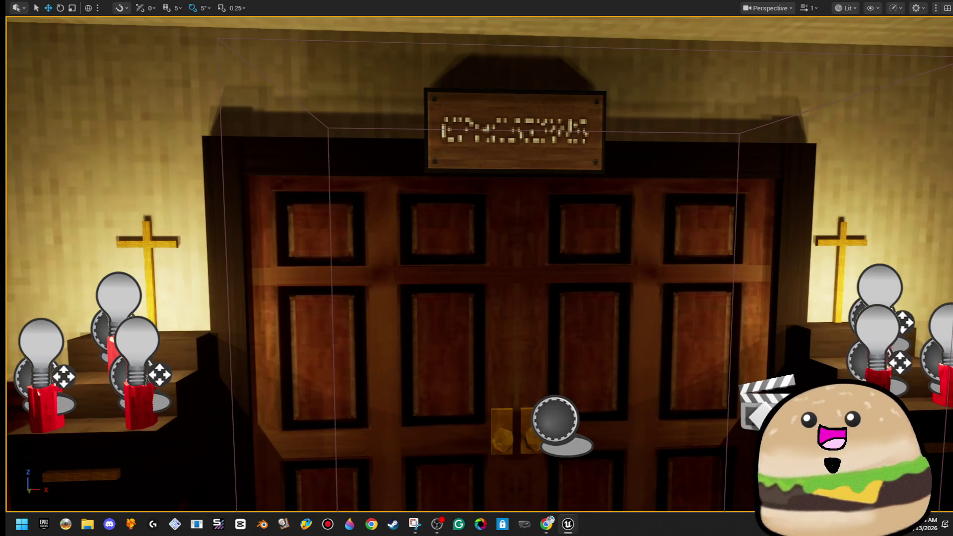
key("F11")
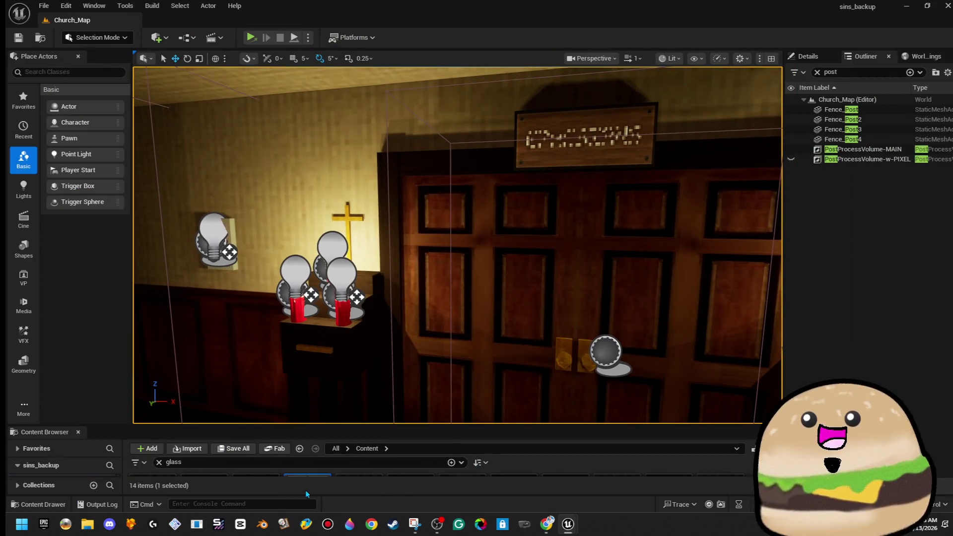
Search the enlarged Content Browser for 'map', open the game_map texture and maximize its window
left_click_drag(341, 426, 330, 325)
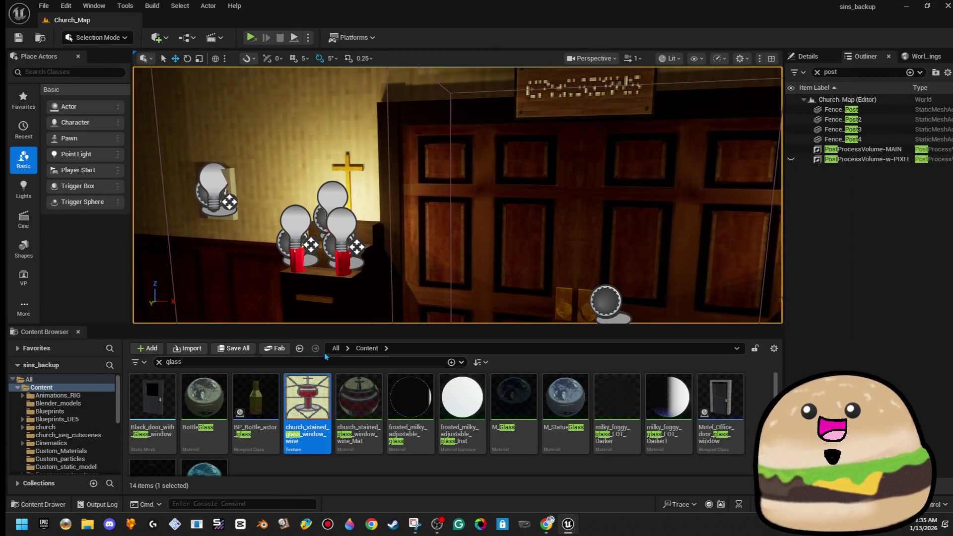
left_click(329, 361)
key("ctrl+a")
type("map")
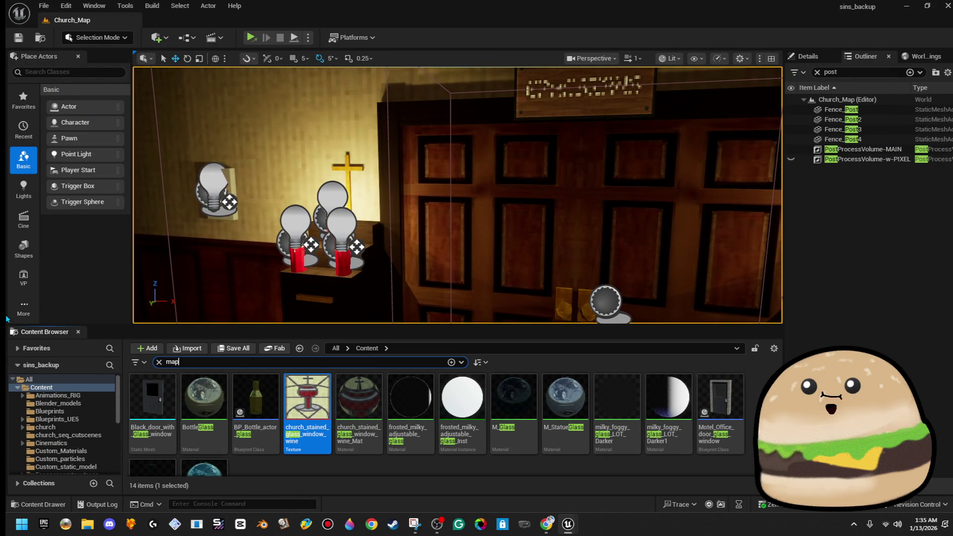
scroll(347, 421, "down", 2)
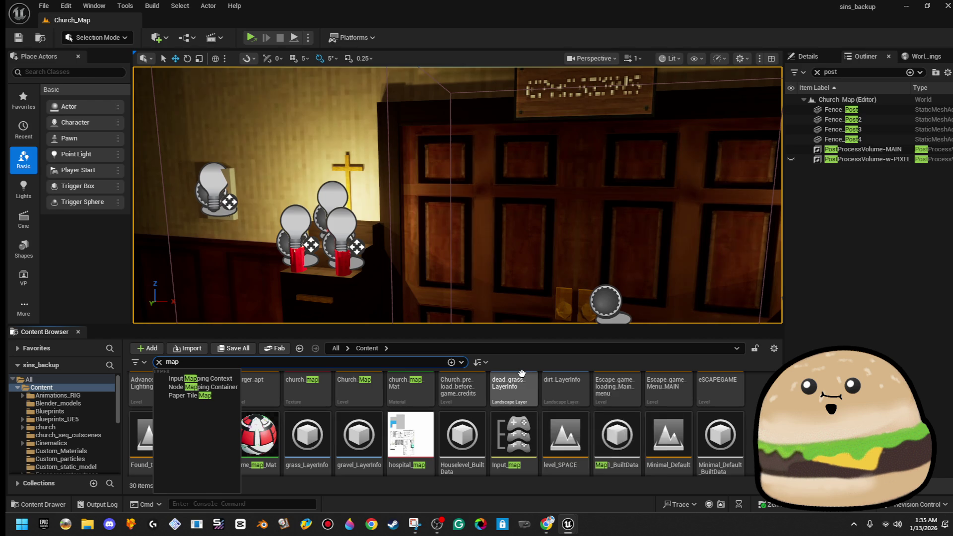
left_click(307, 437)
double_click(217, 440)
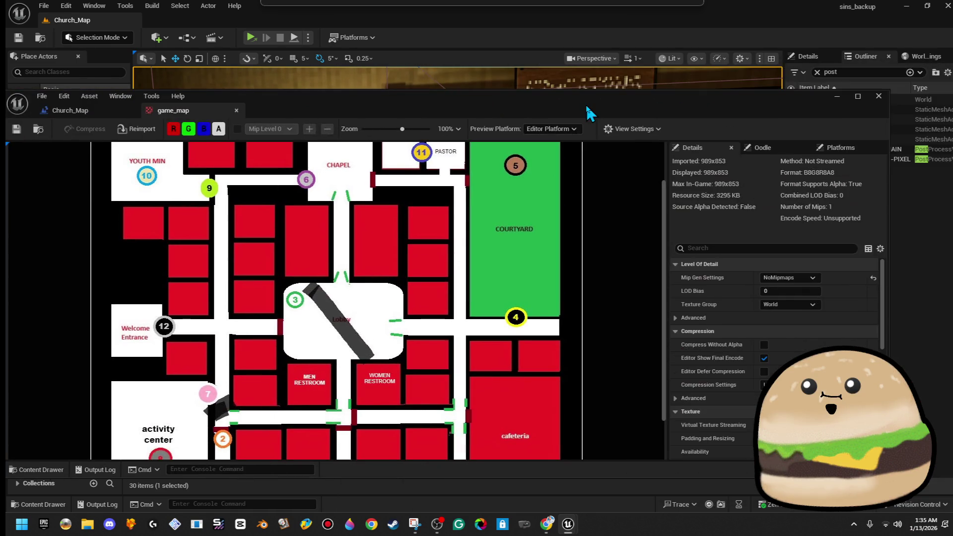
double_click(587, 109)
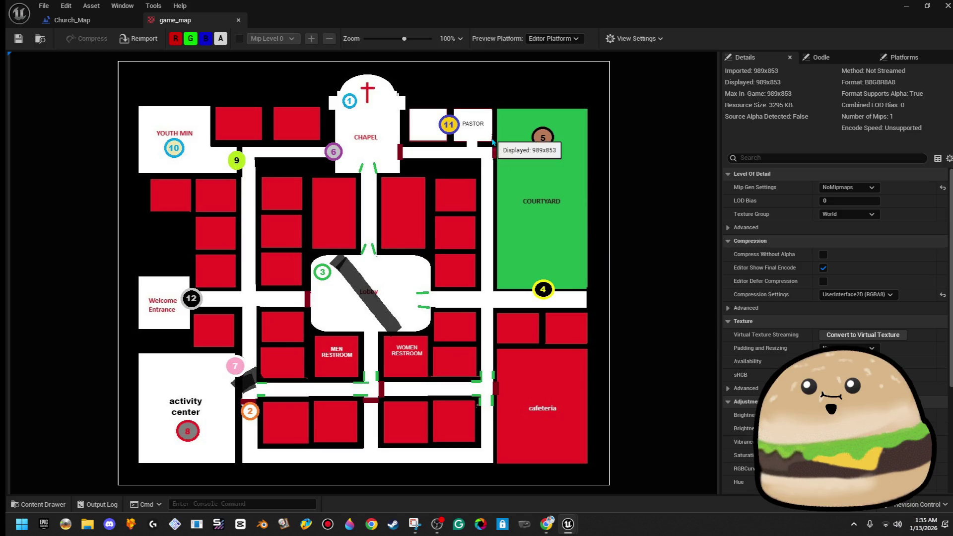
Zoom and pan the floor plan between the Chapel, Pastor rooms and the Lobby below
scroll(496, 124, "up", 4)
scroll(476, 206, "down", 2)
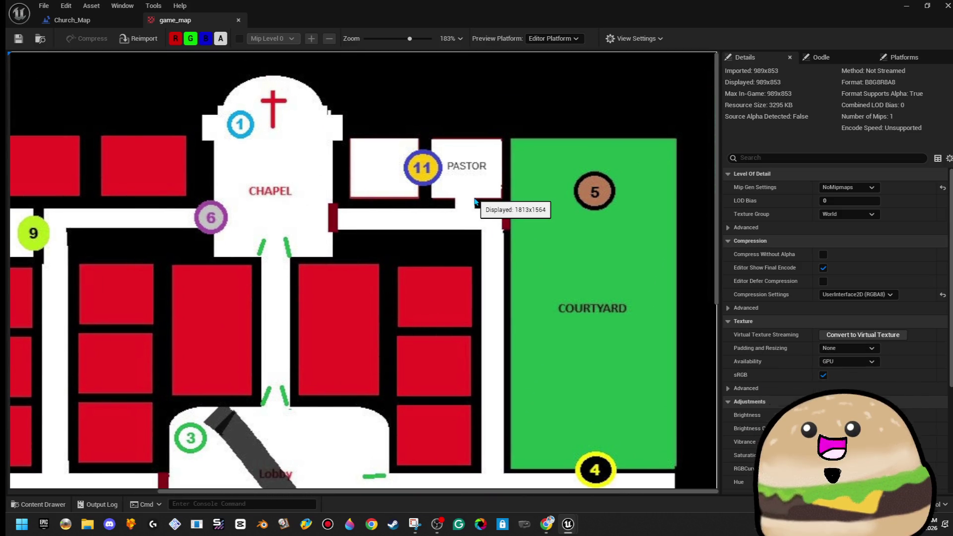
scroll(476, 206, "down", 2)
scroll(471, 126, "up", 7)
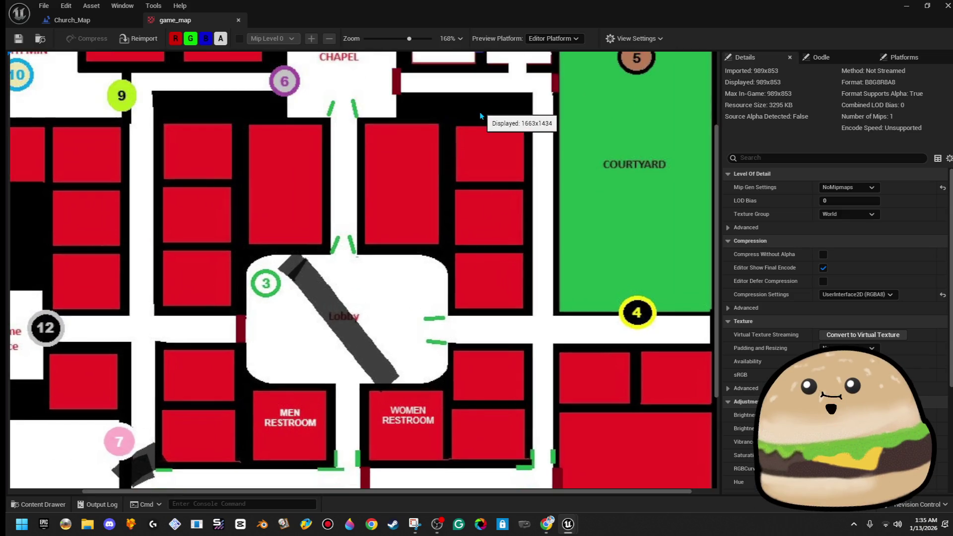
left_click_drag(519, 114, 245, 503)
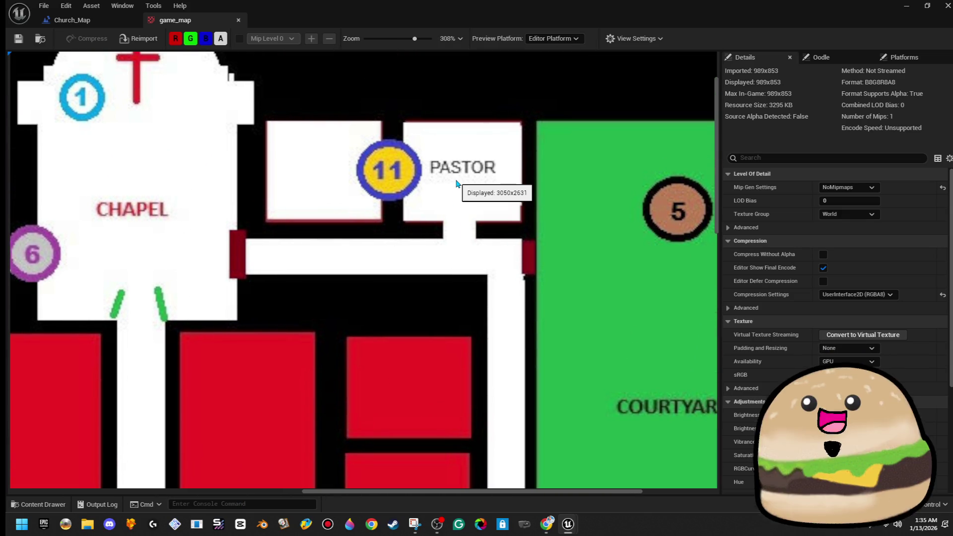
scroll(519, 354, "down", 1)
mouse_move(519, 355)
left_mouse_down()
mouse_move(525, 127)
mouse_move(570, 141)
mouse_move(561, 303)
mouse_move(502, 351)
mouse_move(500, 382)
left_mouse_up()
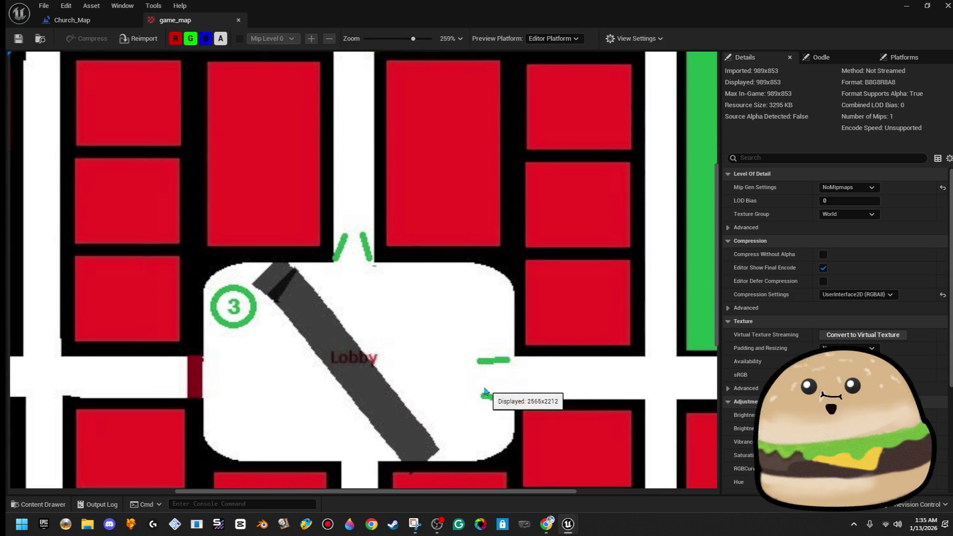
left_click_drag(383, 251, 429, 394)
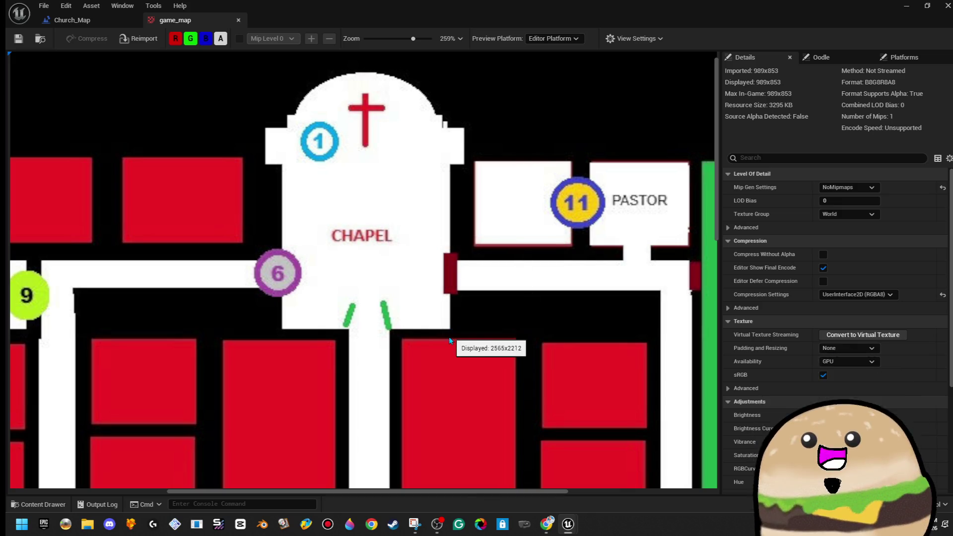
mouse_move(406, 378)
left_mouse_down()
mouse_move(397, 201)
mouse_move(403, 338)
mouse_move(476, 177)
mouse_move(432, 143)
mouse_move(390, 142)
left_mouse_up()
scroll(390, 143, "down", 3)
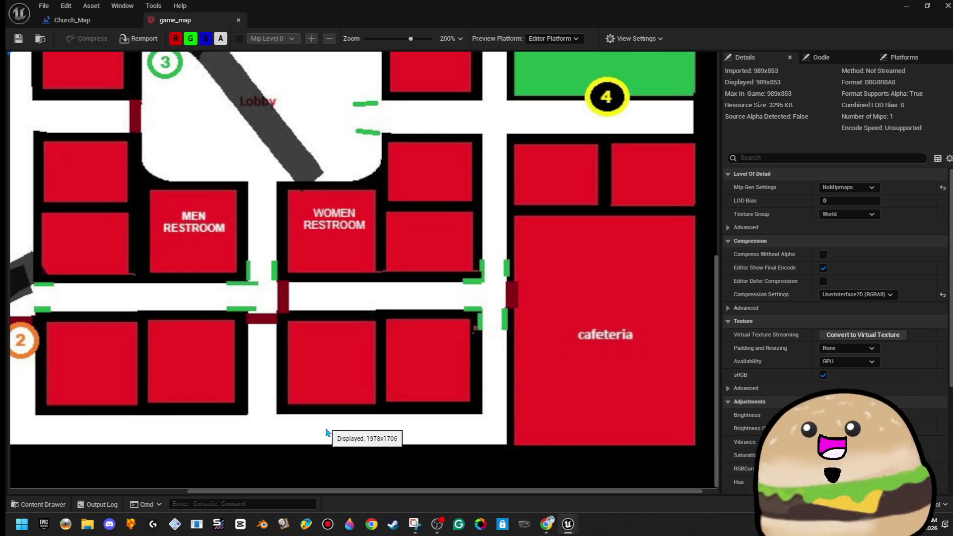
Zoom in and out, then frame the Chapel, Youth Min and Pastor rooms
left_click_drag(397, 413, 594, 426)
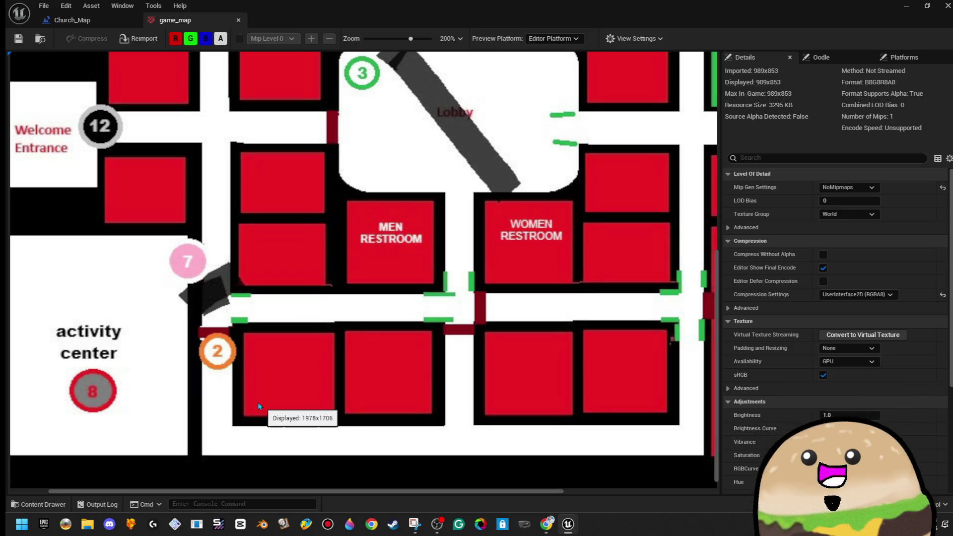
scroll(373, 274, "up", 2)
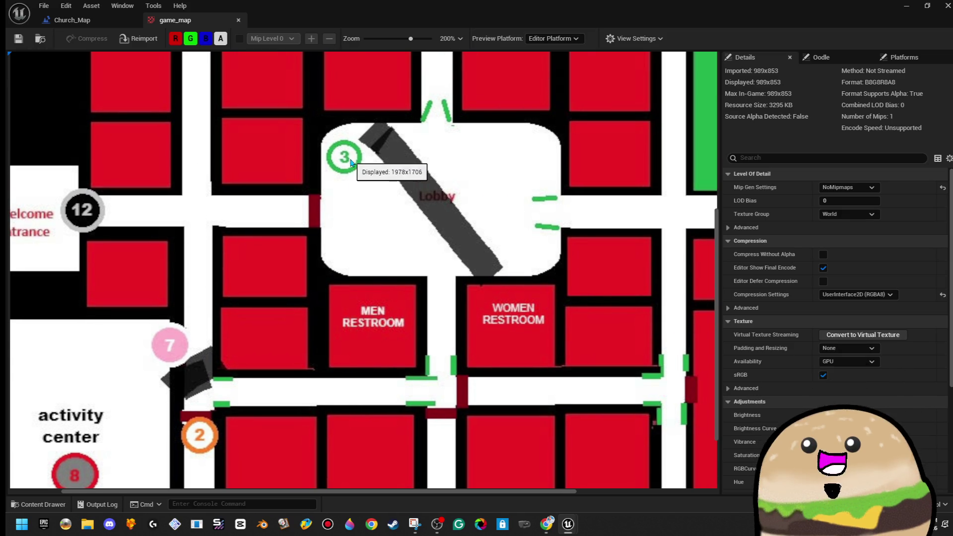
scroll(342, 160, "up", 2)
scroll(367, 216, "down", 2)
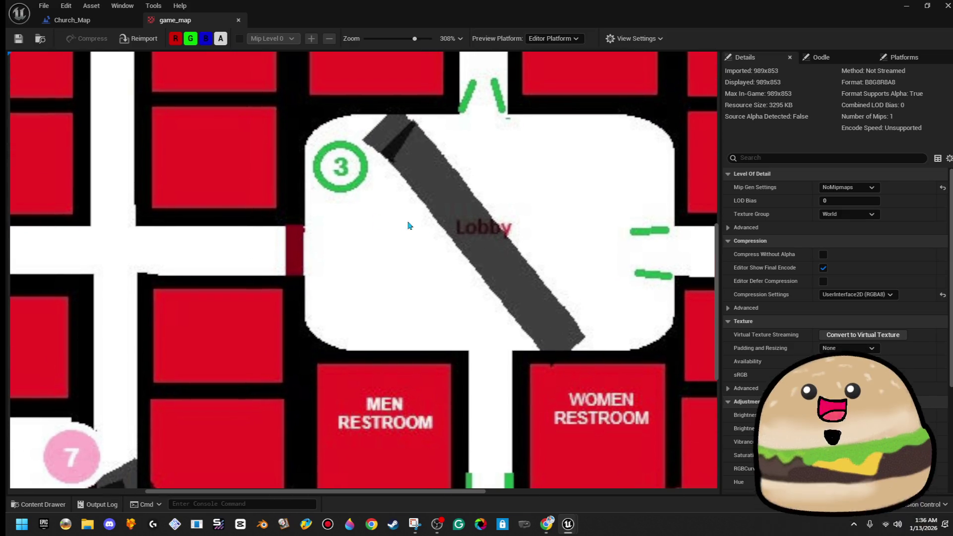
scroll(469, 237, "down", 1)
scroll(452, 246, "down", 2)
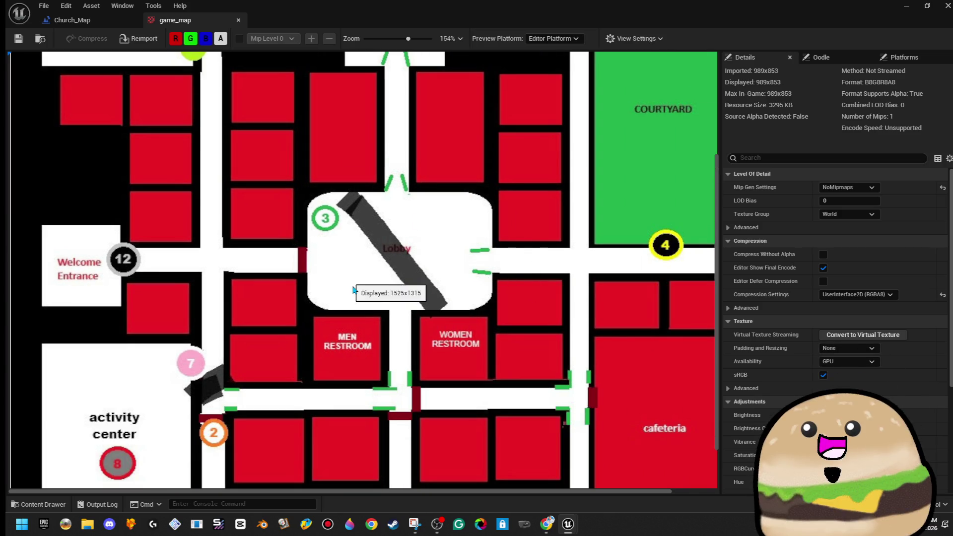
scroll(395, 348, "down", 1)
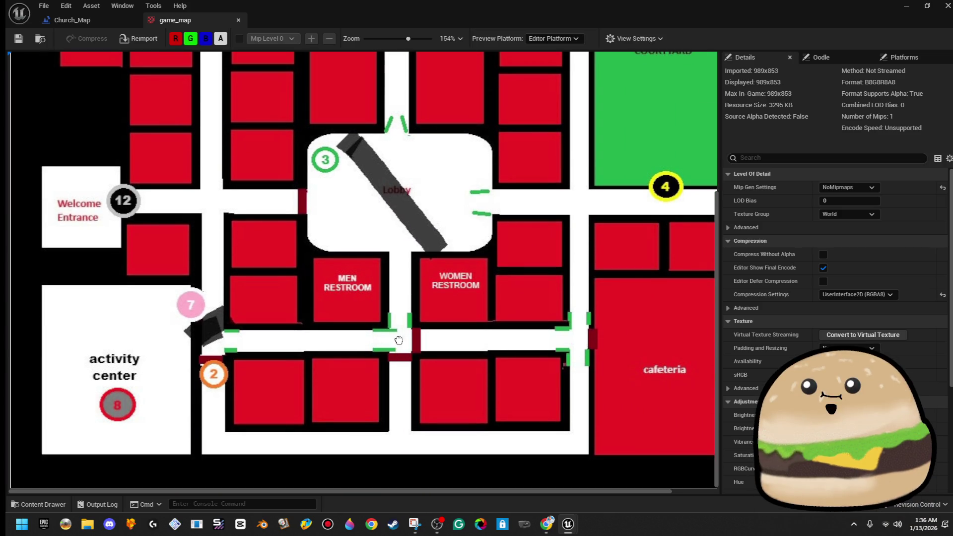
left_click_drag(422, 317, 466, 231)
scroll(597, 127, "up", 1)
scroll(633, 115, "up", 3)
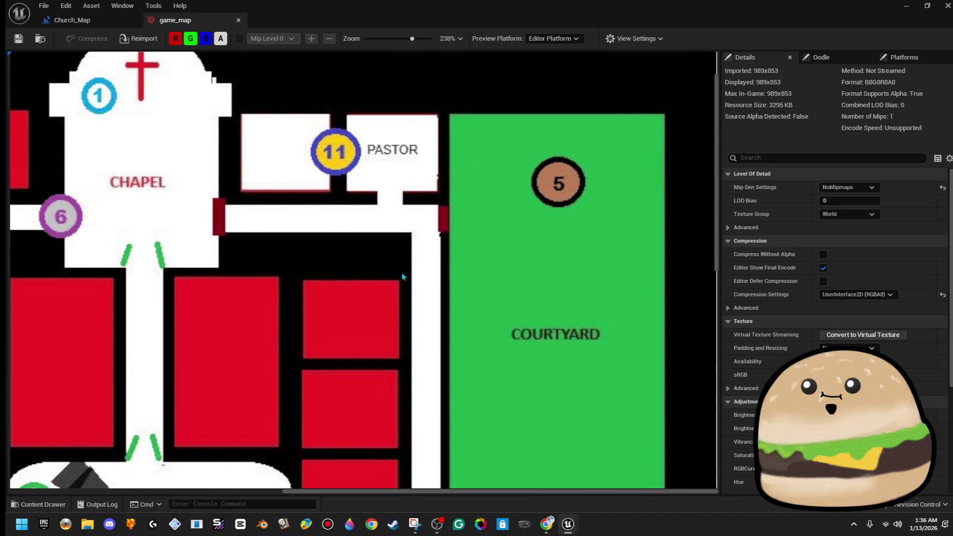
scroll(402, 277, "up", 3)
Pan across Pastor and Courtyard, room 9, room 7, the activity center and room 2
left_click_drag(602, 157, 440, 200)
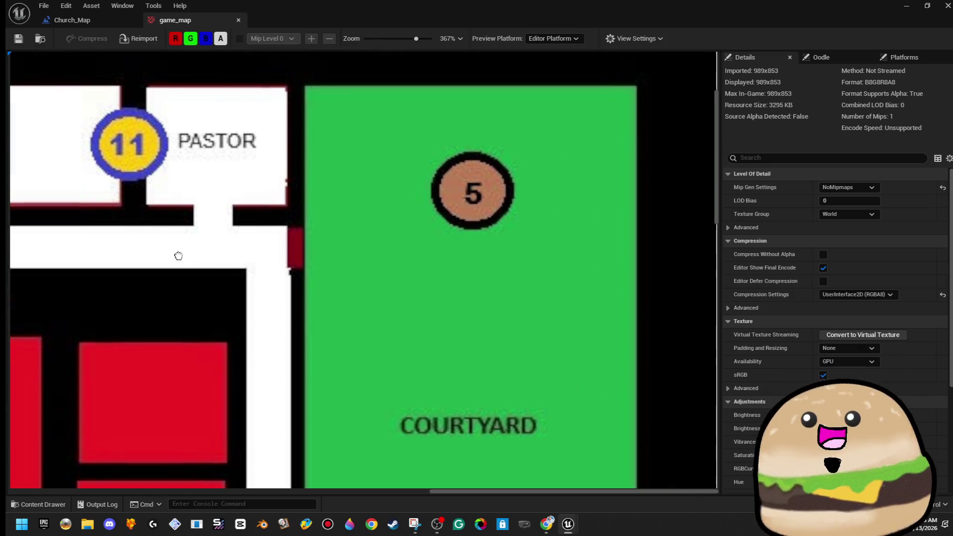
scroll(505, 165, "down", 8)
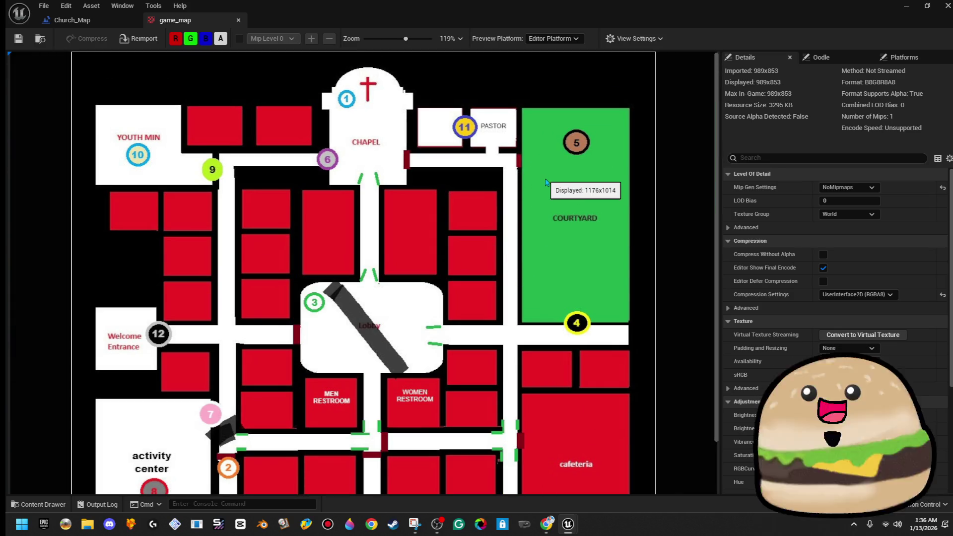
scroll(564, 300, "up", 3)
mouse_move(564, 299)
left_mouse_down()
mouse_move(666, 310)
mouse_move(510, 291)
left_mouse_up()
scroll(428, 188, "up", 5)
mouse_move(428, 188)
left_mouse_down()
mouse_move(331, 321)
mouse_move(336, 304)
mouse_move(404, 295)
mouse_move(494, 337)
mouse_move(463, 185)
mouse_move(362, 308)
mouse_move(408, 238)
mouse_move(457, 231)
left_mouse_up()
scroll(458, 231, "down", 2)
mouse_move(436, 196)
left_mouse_down()
mouse_move(419, 187)
mouse_move(472, 223)
mouse_move(446, 288)
mouse_move(394, 351)
left_mouse_up()
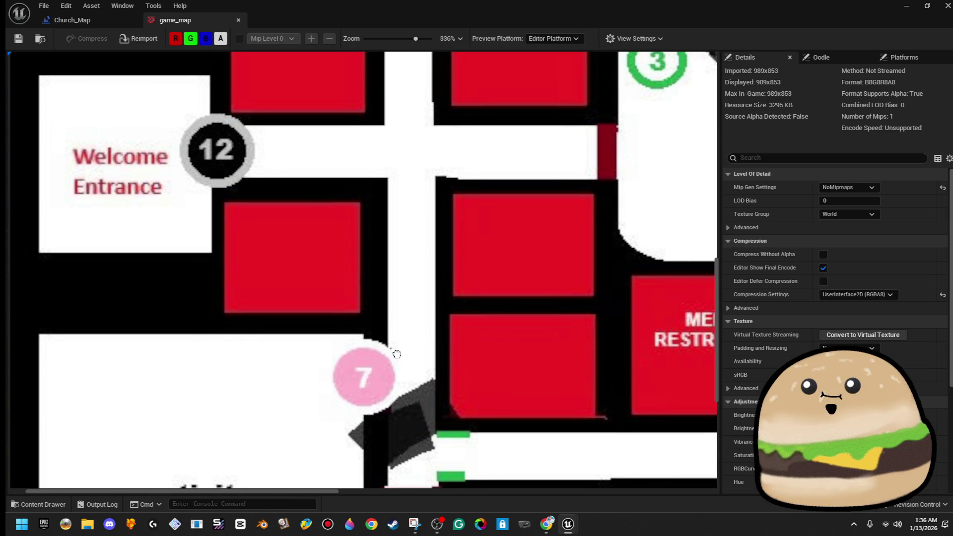
scroll(370, 181, "down", 1)
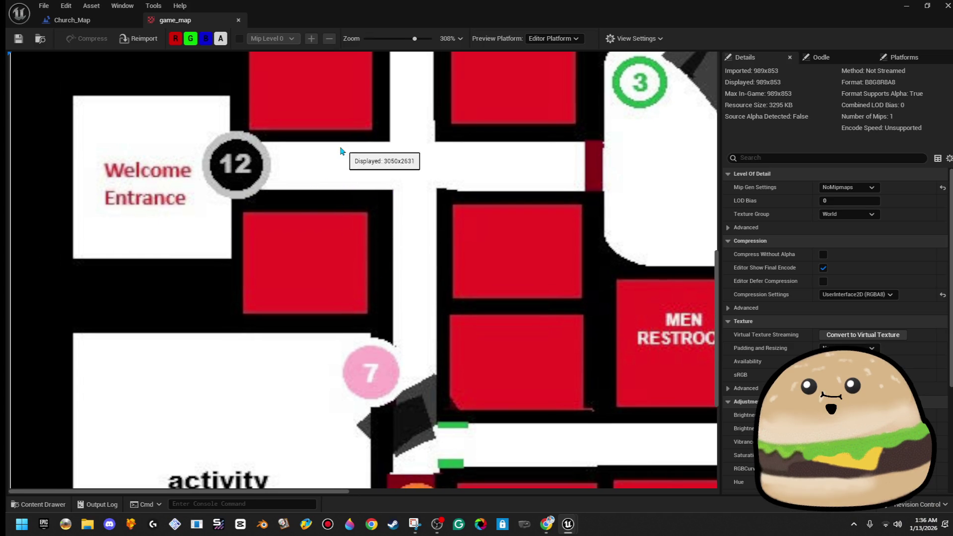
left_click_drag(362, 233, 362, 157)
Pan from the activity center and room 8 to Welcome Entrance, room 12 and the Lobby
left_click_drag(365, 329, 366, 245)
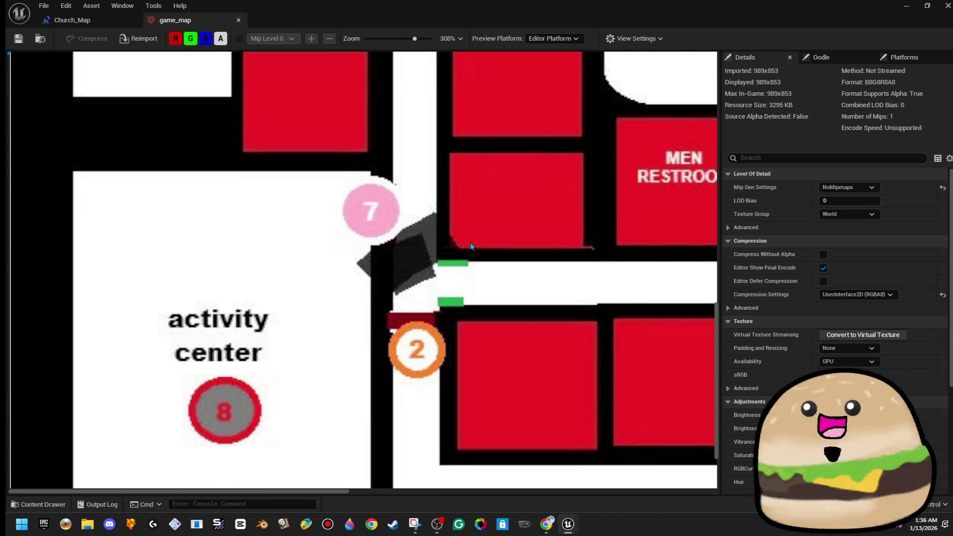
left_click_drag(468, 267, 468, 240)
left_click_drag(374, 346, 374, 311)
left_click_drag(250, 282, 251, 427)
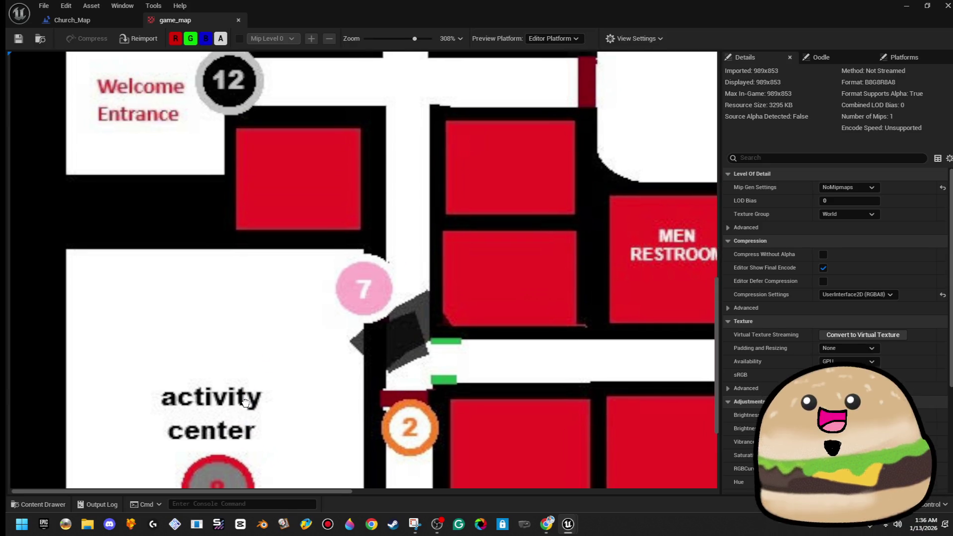
left_click_drag(304, 326, 287, 440)
scroll(337, 338, "down", 1)
left_click_drag(338, 278, 318, 472)
left_click_drag(351, 338, 364, 117)
mouse_move(363, 162)
left_mouse_down()
mouse_move(312, 259)
mouse_move(324, 427)
left_mouse_up()
mouse_move(342, 74)
left_mouse_down()
mouse_move(372, 268)
mouse_move(422, 322)
mouse_move(431, 267)
left_mouse_up()
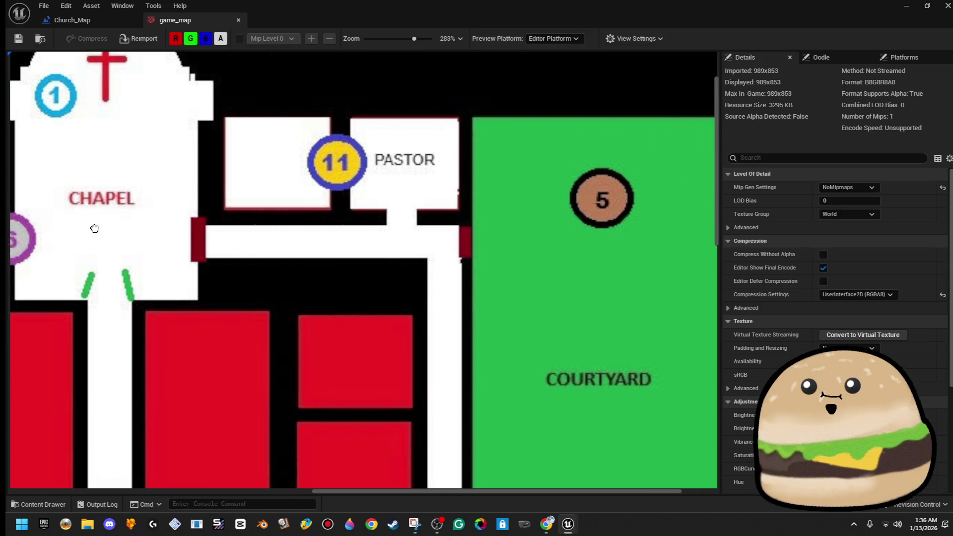
Zoom and pan the plan to YOUTH MIN and CHAPEL, then centre the Welcome Entrance
scroll(601, 221, "down", 3)
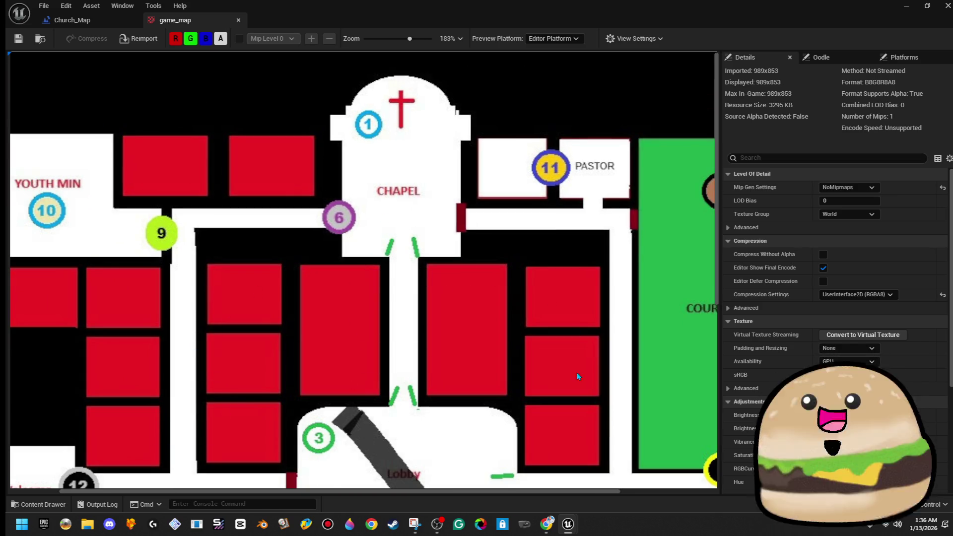
scroll(478, 198, "up", 5)
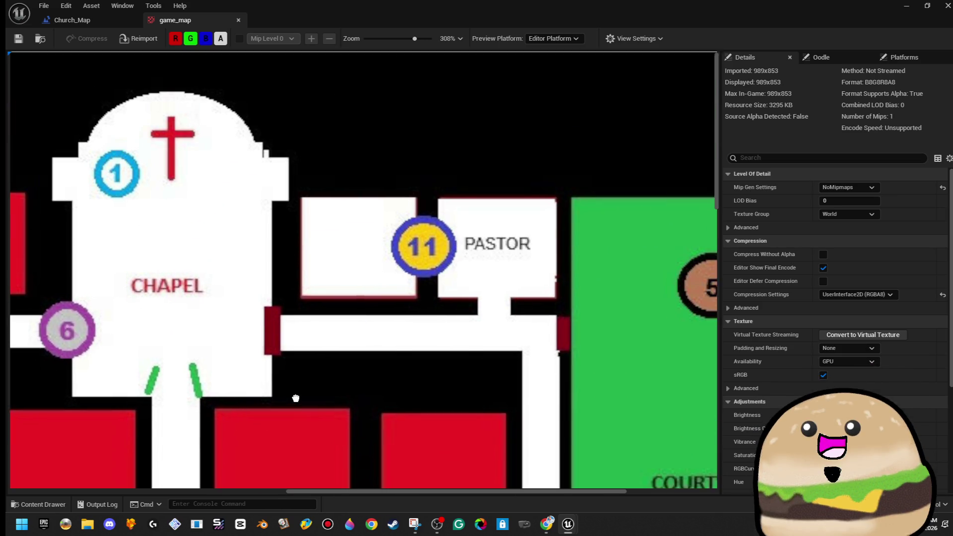
scroll(397, 266, "down", 3)
scroll(478, 169, "up", 2)
mouse_move(478, 168)
left_mouse_down()
mouse_move(457, 165)
mouse_move(617, 300)
mouse_move(708, 395)
left_mouse_up()
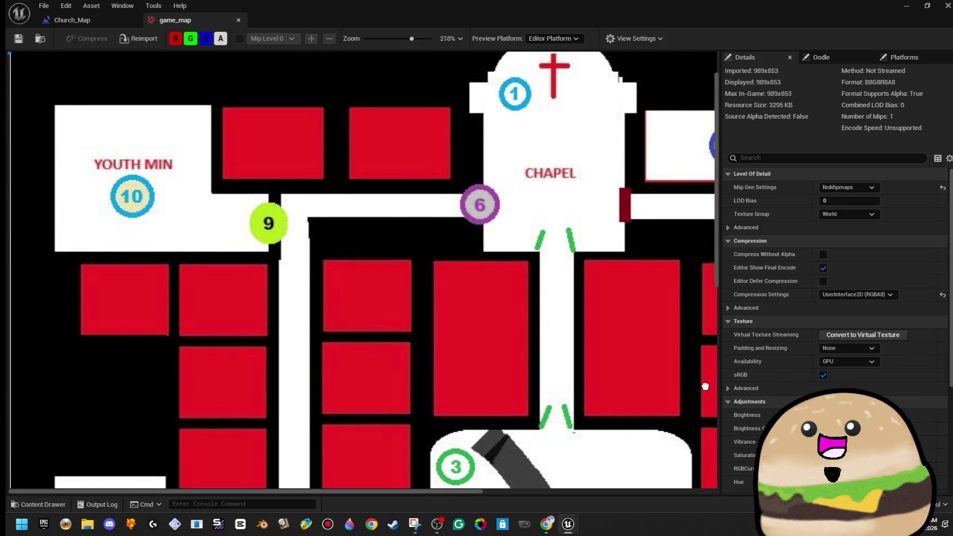
left_click_drag(354, 409, 353, 258)
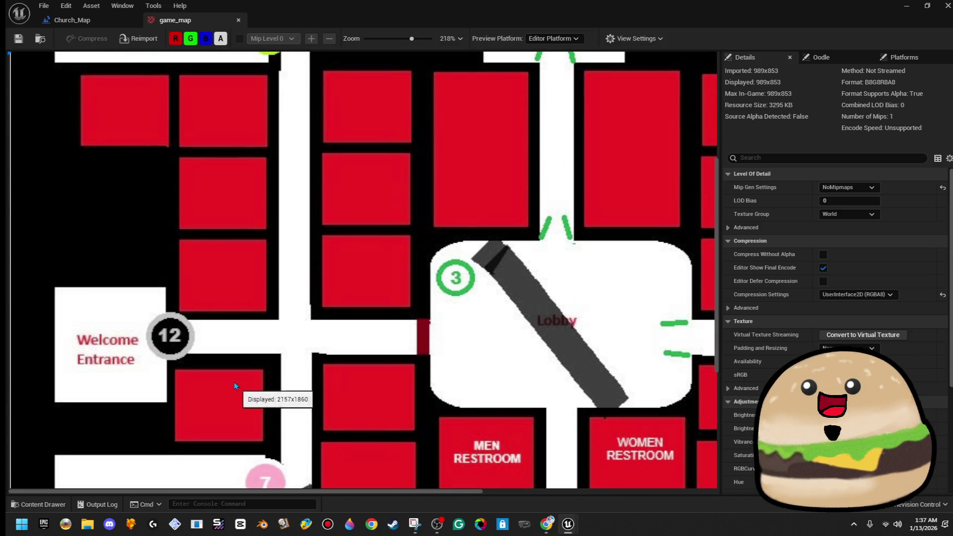
scroll(238, 392, "up", 4)
mouse_move(325, 345)
left_mouse_down()
mouse_move(503, 317)
mouse_move(517, 295)
left_mouse_up()
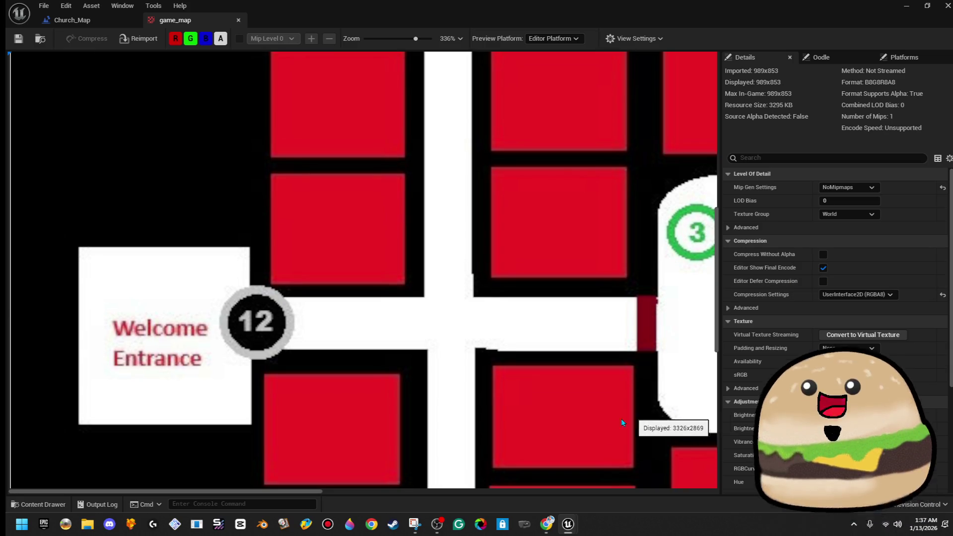
Zoom in and pan the floor plan across to the cafeteria
scroll(508, 380, "down", 10)
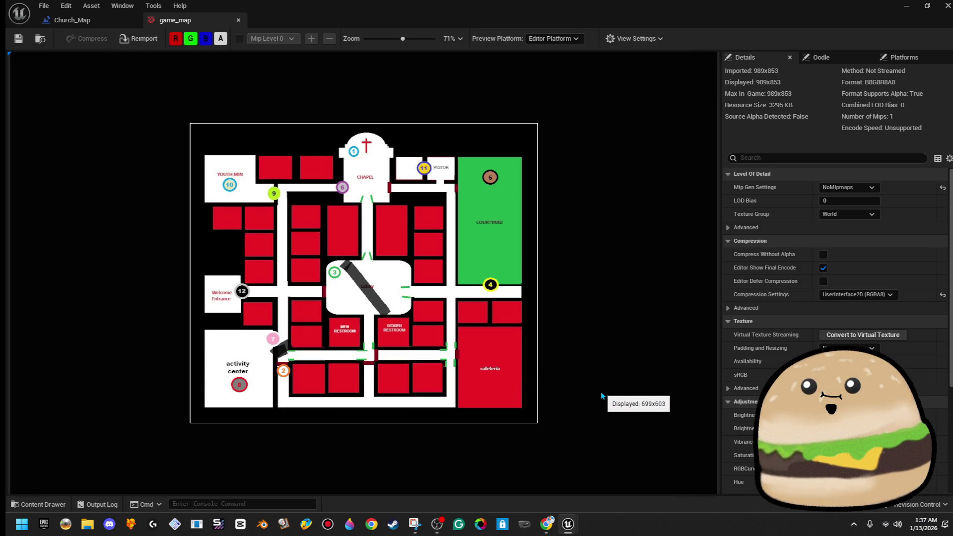
scroll(429, 342, "up", 2)
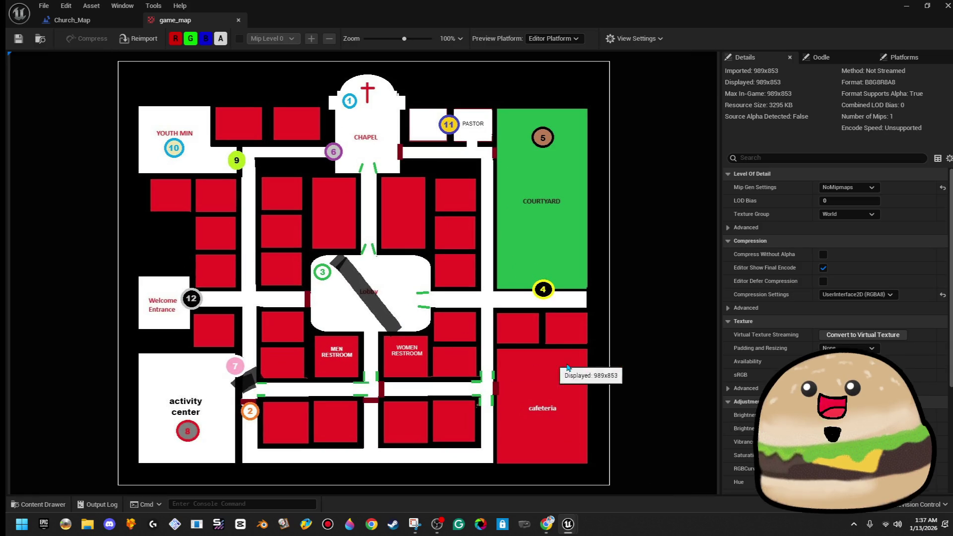
scroll(533, 415, "up", 3)
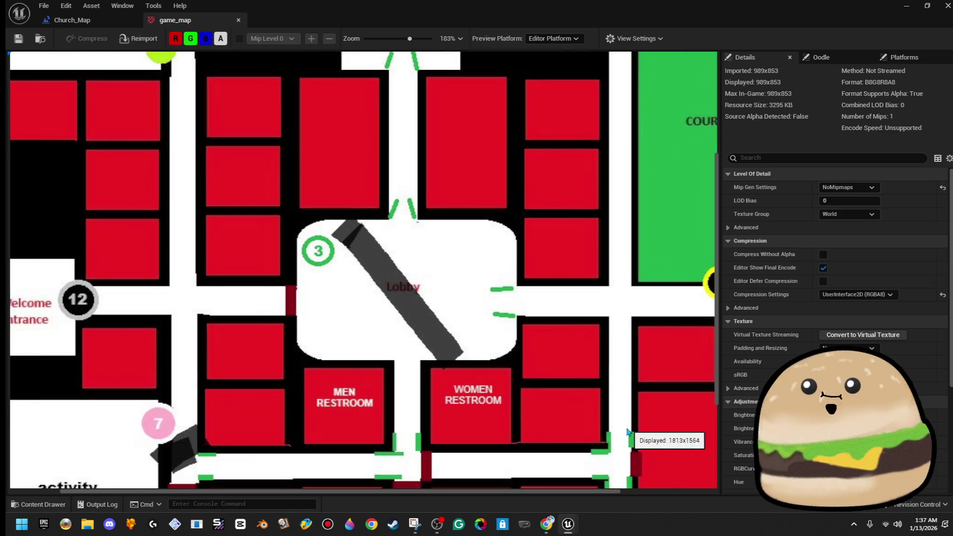
scroll(607, 403, "up", 3)
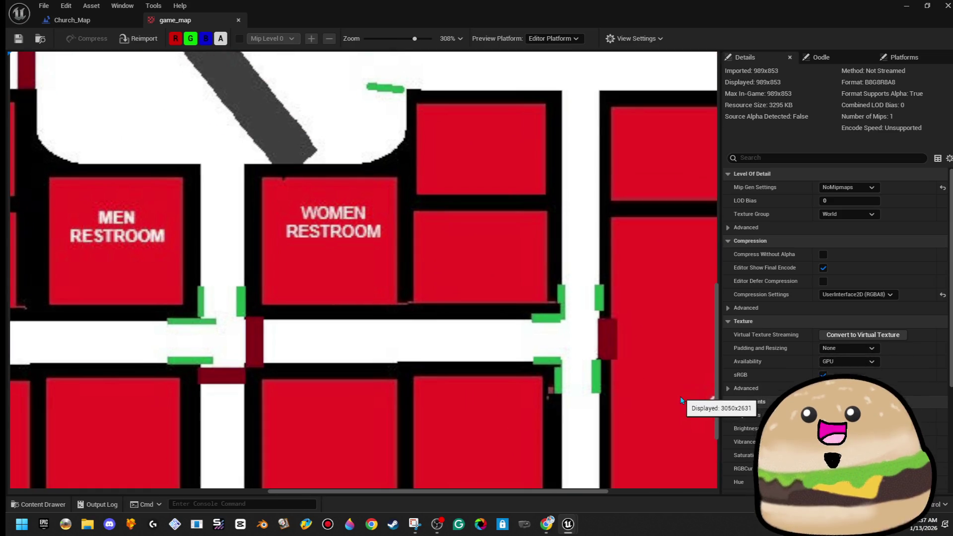
left_click_drag(379, 175, 432, 206)
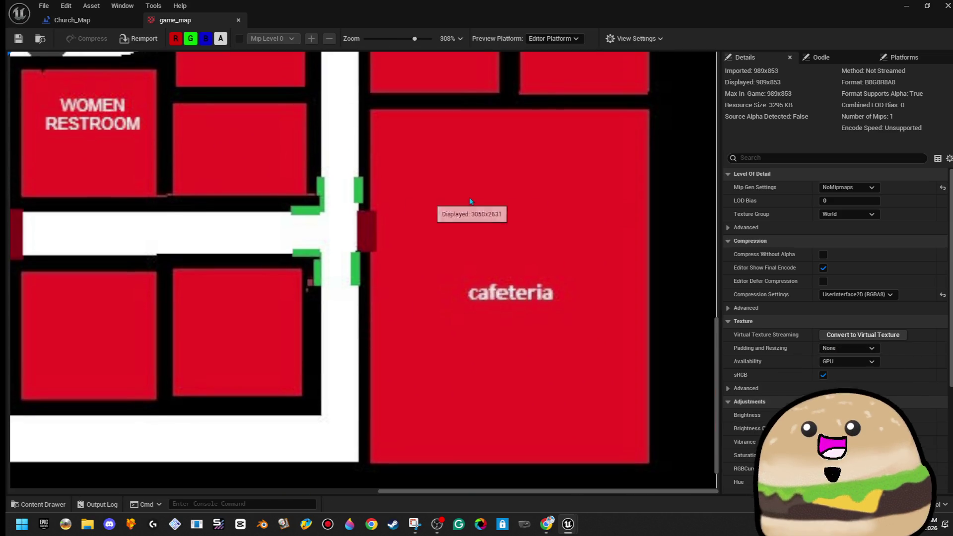
Shrink the game_map window to float over the editor, then put it away
mouse_move(797, 8)
left_mouse_down()
mouse_move(874, 148)
mouse_move(873, 203)
mouse_move(704, 48)
mouse_move(721, 78)
left_mouse_up()
scroll(440, 258, "down", 3)
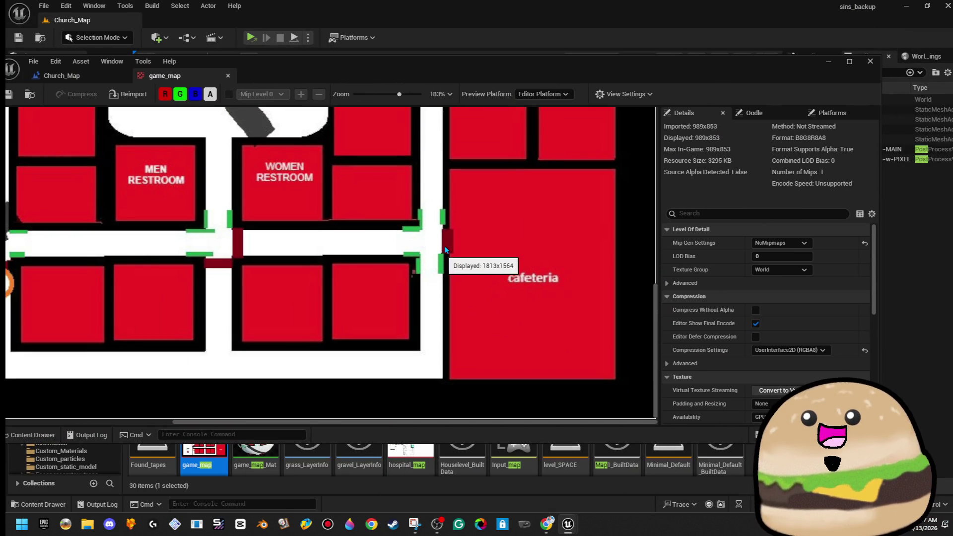
left_click(827, 63)
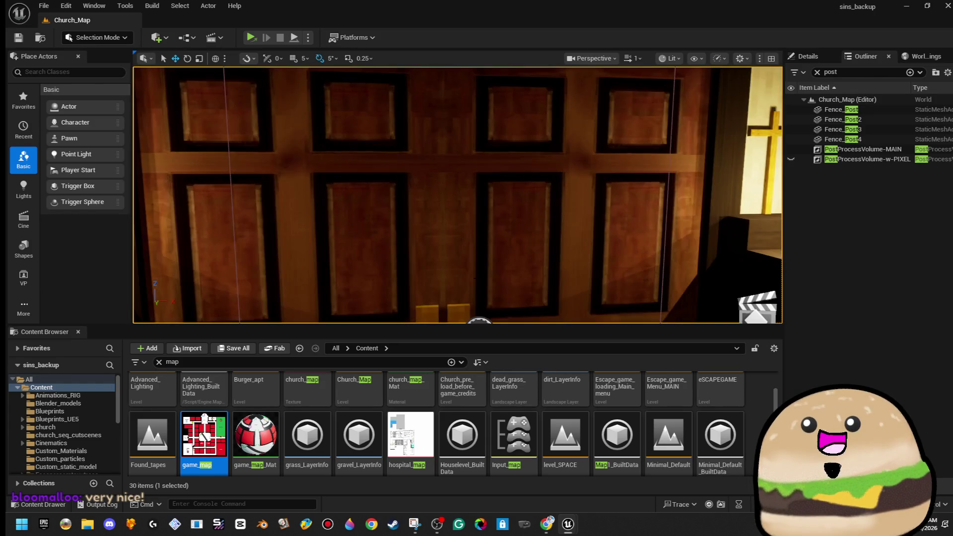
Expand the level viewport to full screen with F11
key("F11")
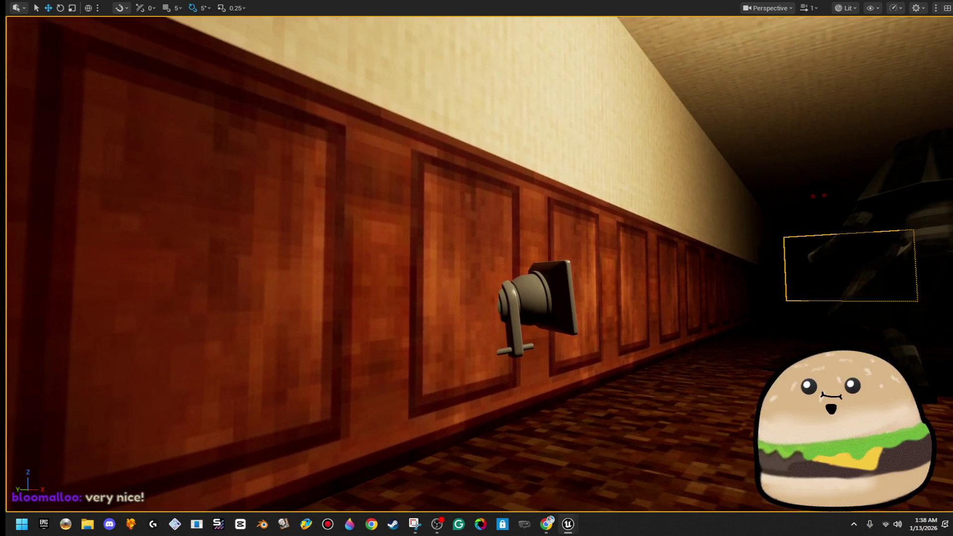
Select the wall cine camera, fly past the creature to the lit CHAPEL doorway, then exit immersive mode
left_click(552, 283)
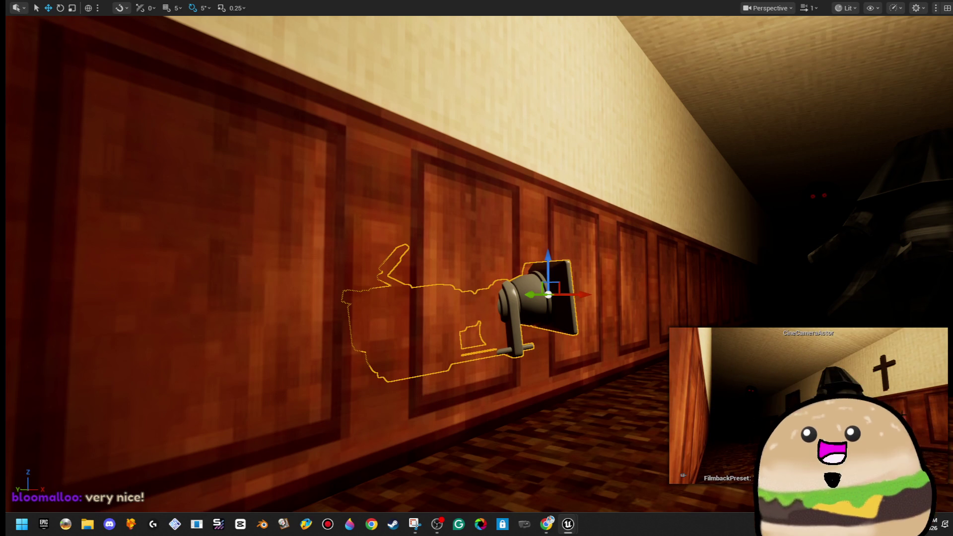
left_click_drag(710, 309, 843, 305)
mouse_move(493, 231)
left_mouse_down()
mouse_move(447, 232)
mouse_move(446, 174)
mouse_move(447, 278)
mouse_move(493, 231)
mouse_move(493, 278)
mouse_move(461, 268)
mouse_move(462, 189)
mouse_move(461, 209)
mouse_move(437, 218)
mouse_move(476, 218)
mouse_move(477, 258)
mouse_move(526, 258)
left_mouse_up()
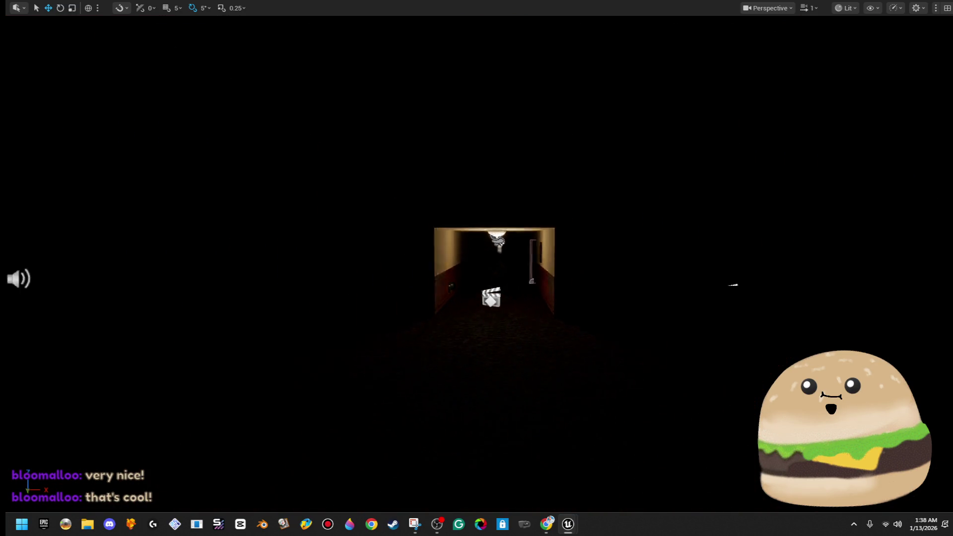
mouse_move(526, 258)
left_mouse_down()
mouse_move(526, 244)
mouse_move(457, 243)
mouse_move(467, 243)
mouse_move(466, 198)
mouse_move(417, 196)
left_mouse_up()
mouse_move(602, 247)
left_mouse_down()
mouse_move(615, 247)
mouse_move(596, 247)
mouse_move(596, 218)
left_mouse_up()
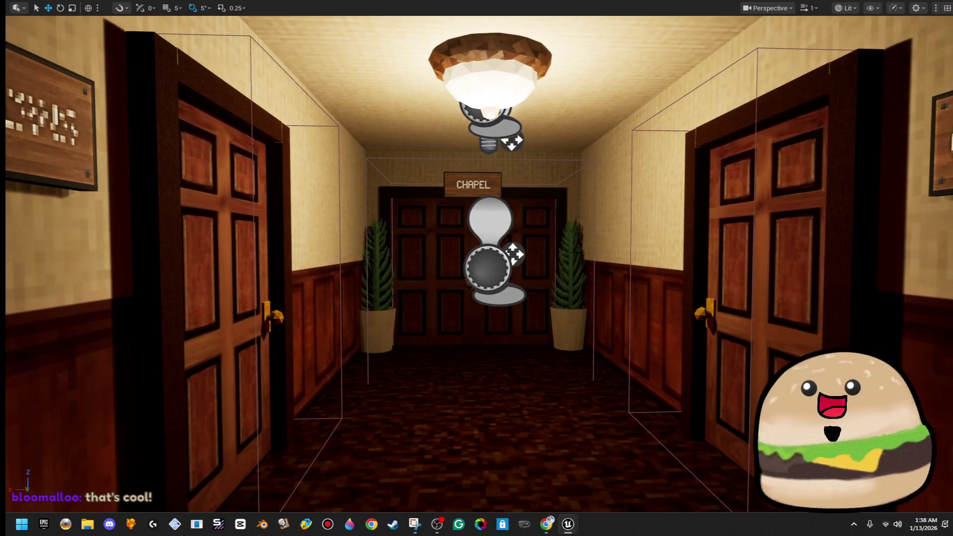
key("F11")
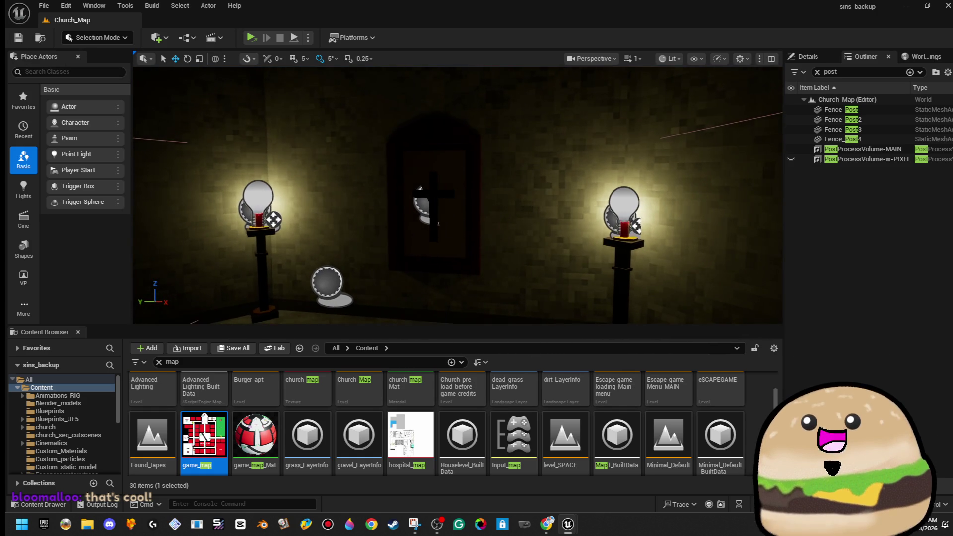
scroll(437, 223, "up", 6)
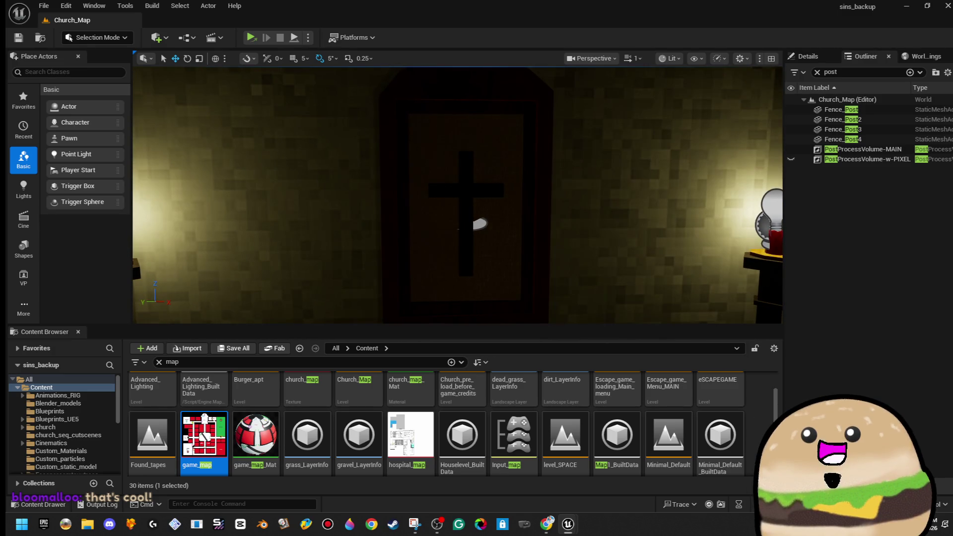
key("F11")
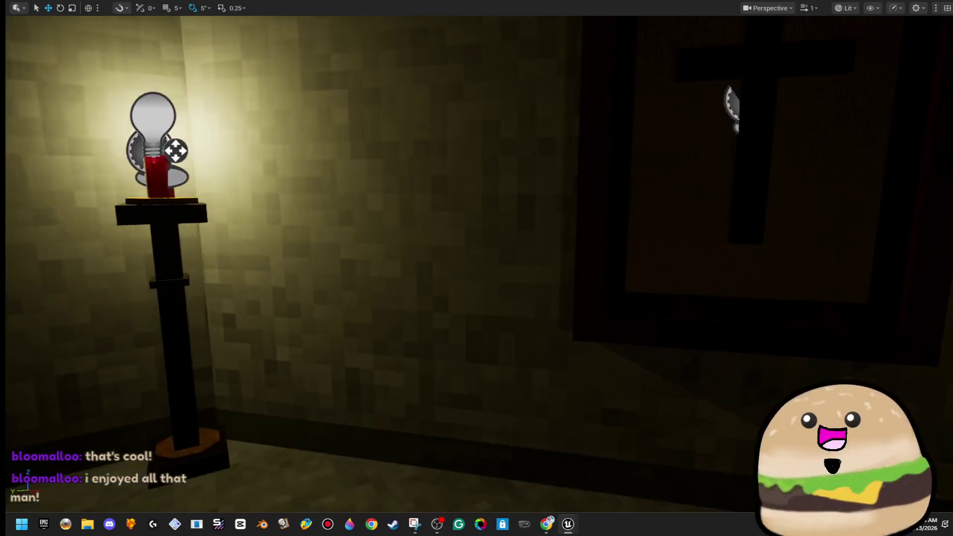
mouse_move(476, 268)
left_mouse_down()
mouse_move(585, 249)
mouse_move(605, 234)
mouse_move(437, 238)
mouse_move(427, 347)
mouse_move(426, 238)
mouse_move(466, 239)
mouse_move(422, 235)
mouse_move(242, 304)
mouse_move(179, 283)
mouse_move(54, 288)
mouse_move(99, 278)
left_mouse_up()
key("F11")
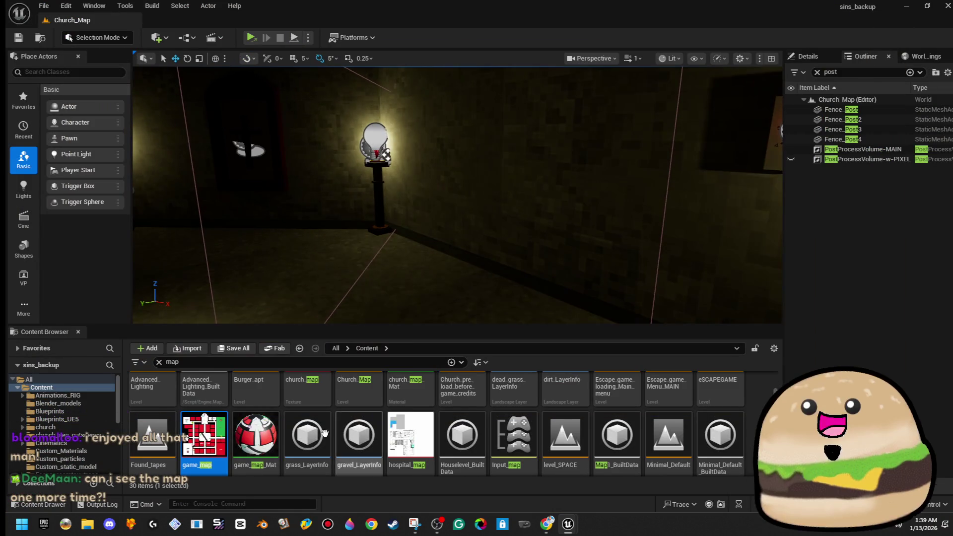
double_click(205, 435)
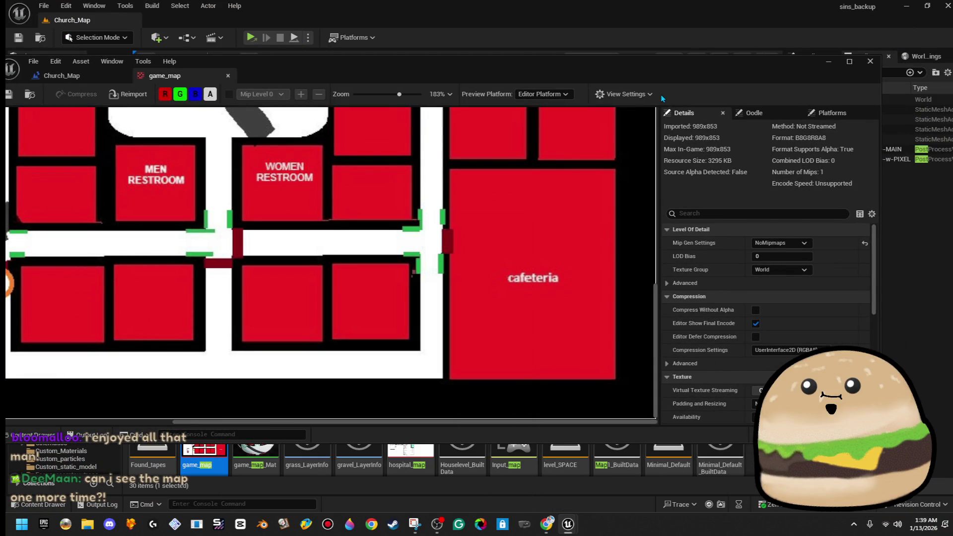
Maximize the game_map window, zoom out to see the whole floor plan, then close it
double_click(660, 69)
scroll(491, 223, "down", 6)
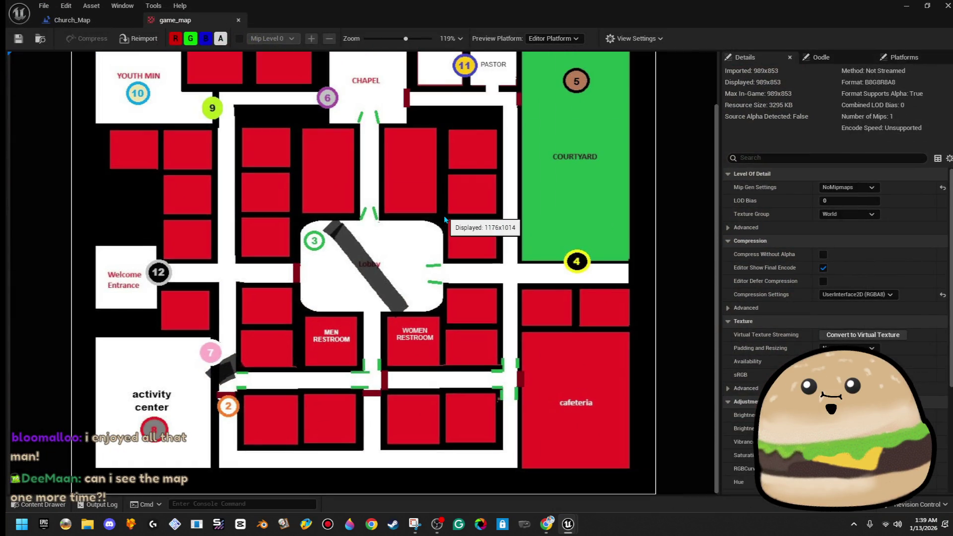
scroll(464, 219, "down", 1)
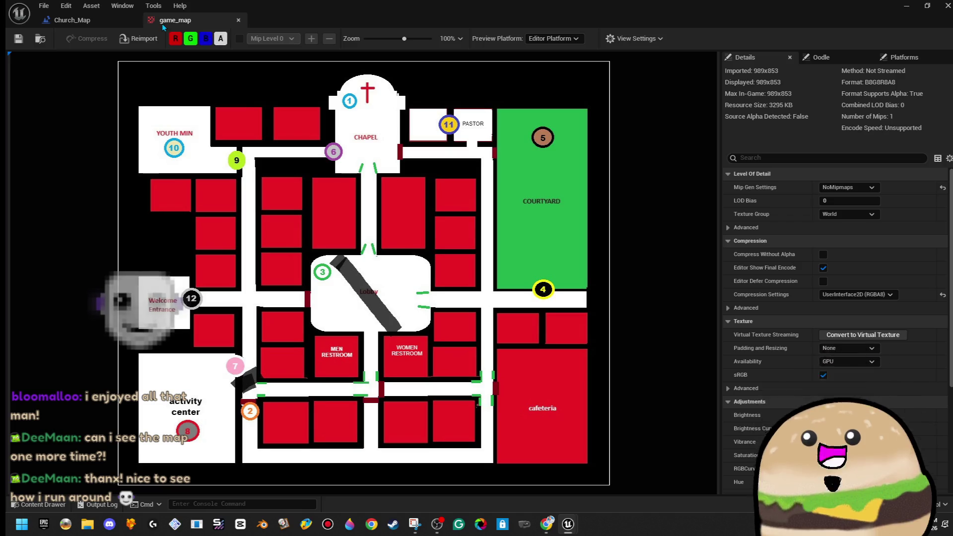
left_click(238, 20)
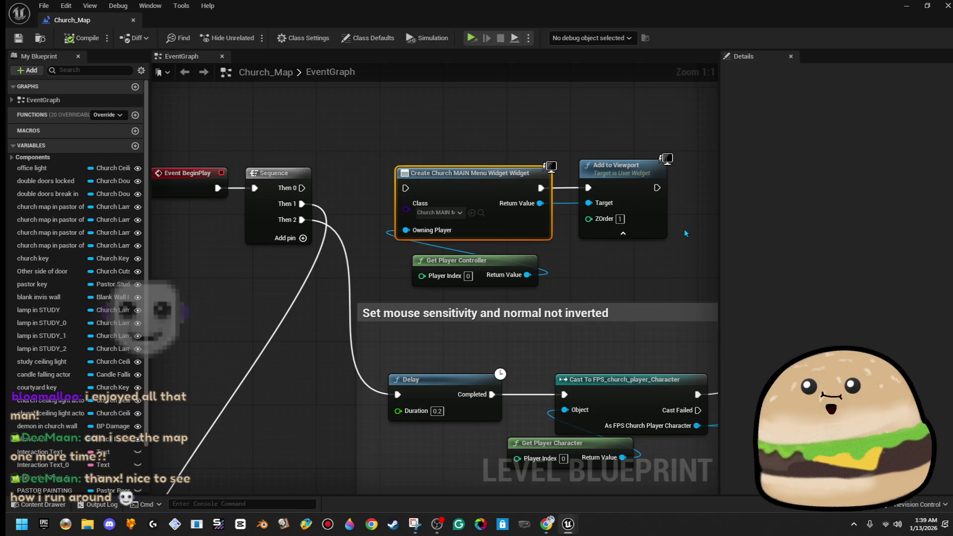
Close the Level Blueprint and fly down the corridor toward the lamp-lit altar
left_click(940, 6)
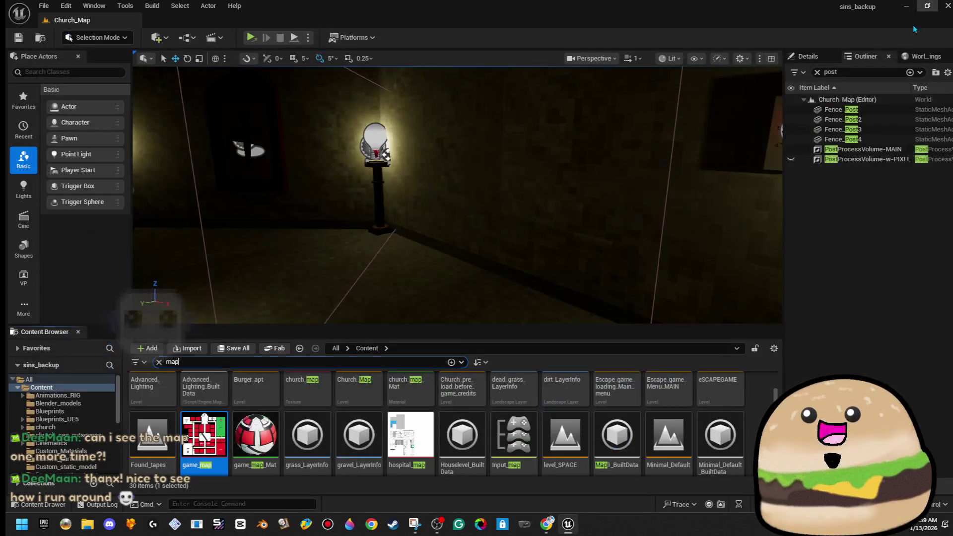
key("w")
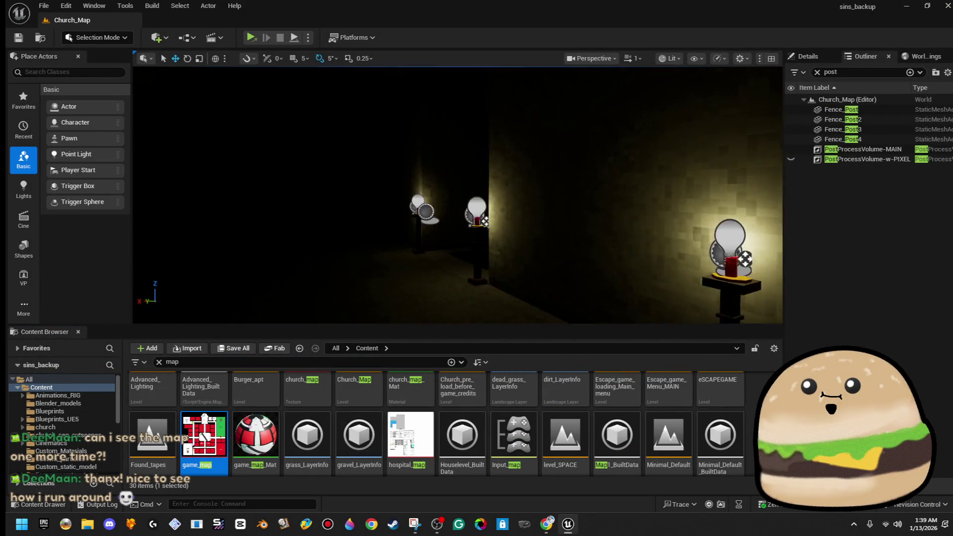
key("w")
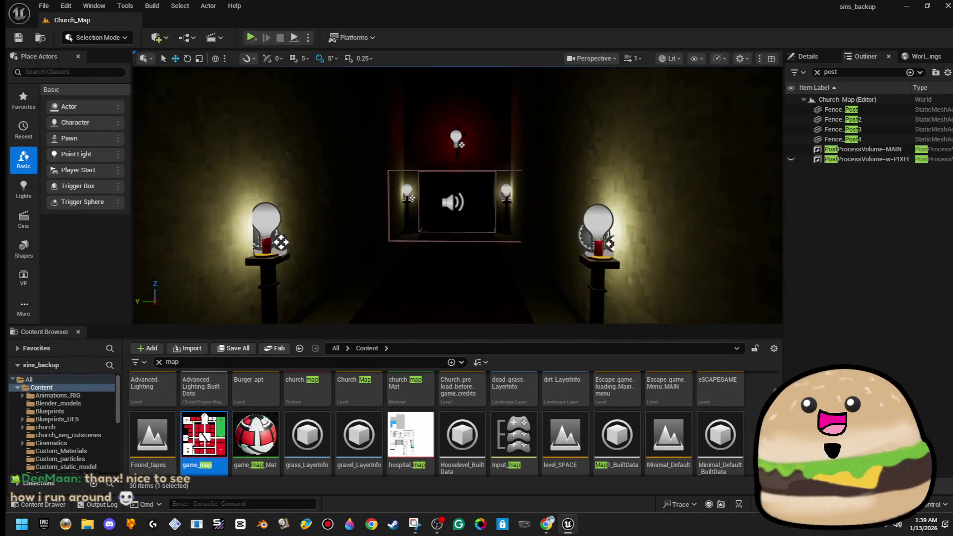
key("w")
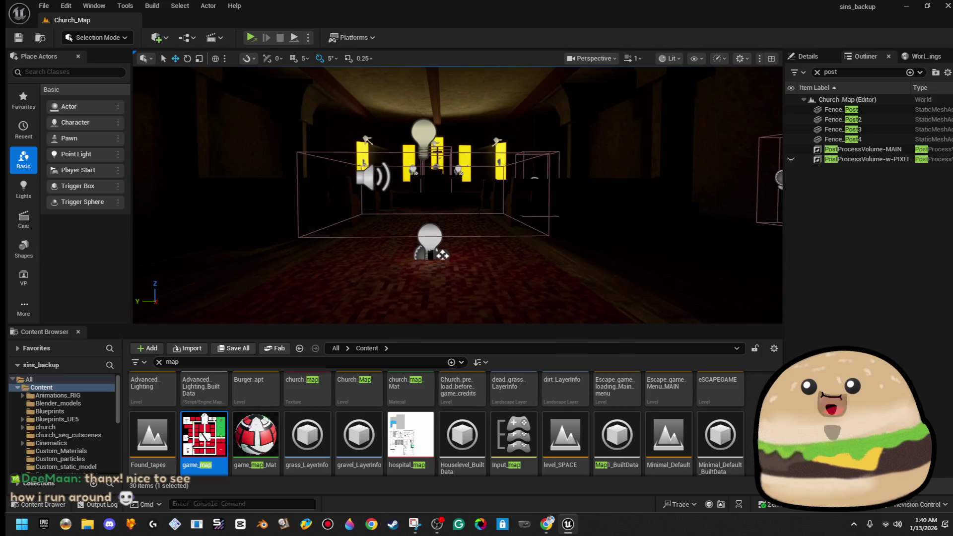
Go full screen, circle the altar, then open the red carpet's context menu
key("F11")
key("w")
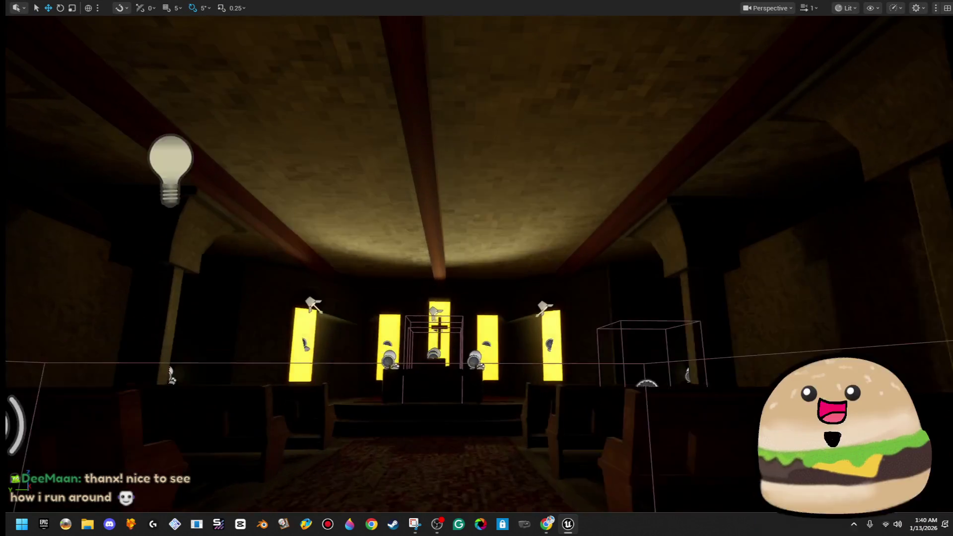
key("d")
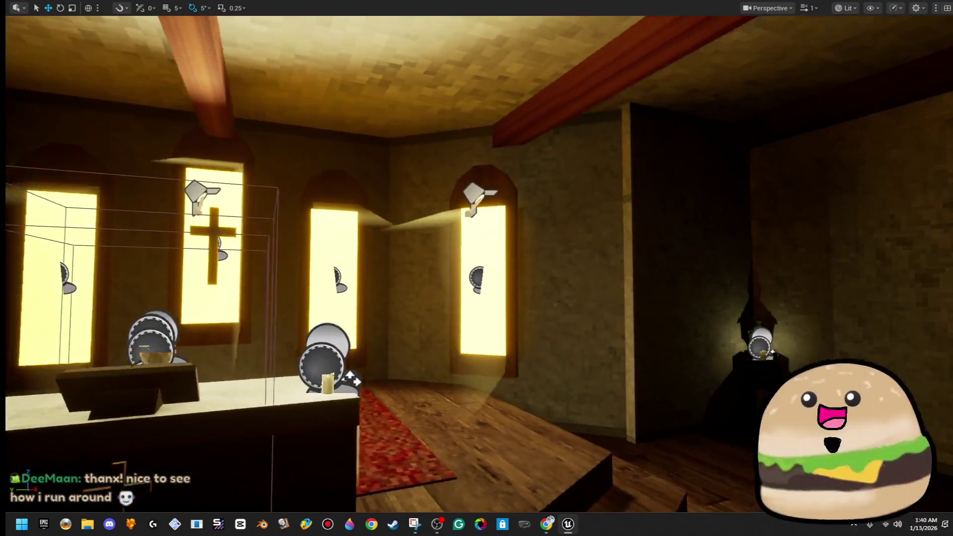
key("a")
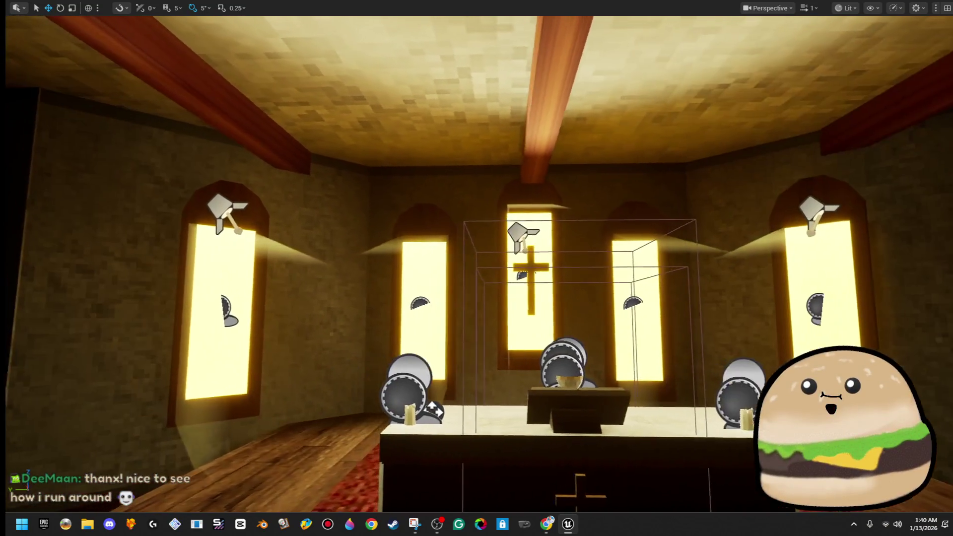
key("s")
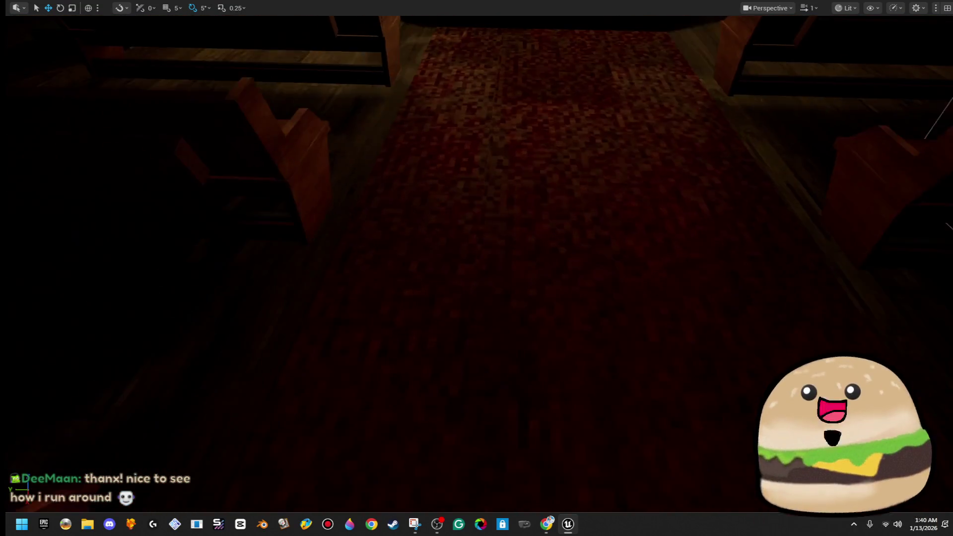
right_click(516, 214)
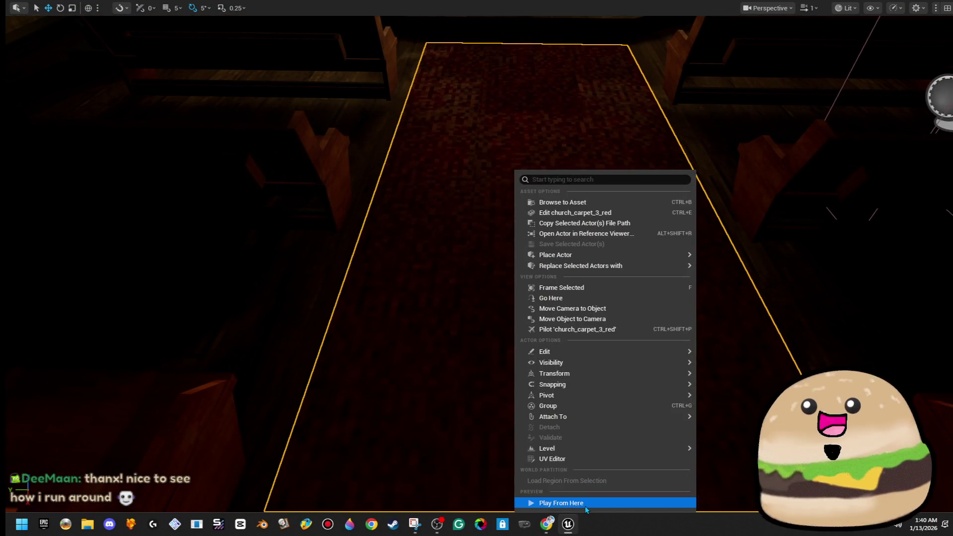
Play From Here on the red carpet aisle and look around the church
left_click(586, 506)
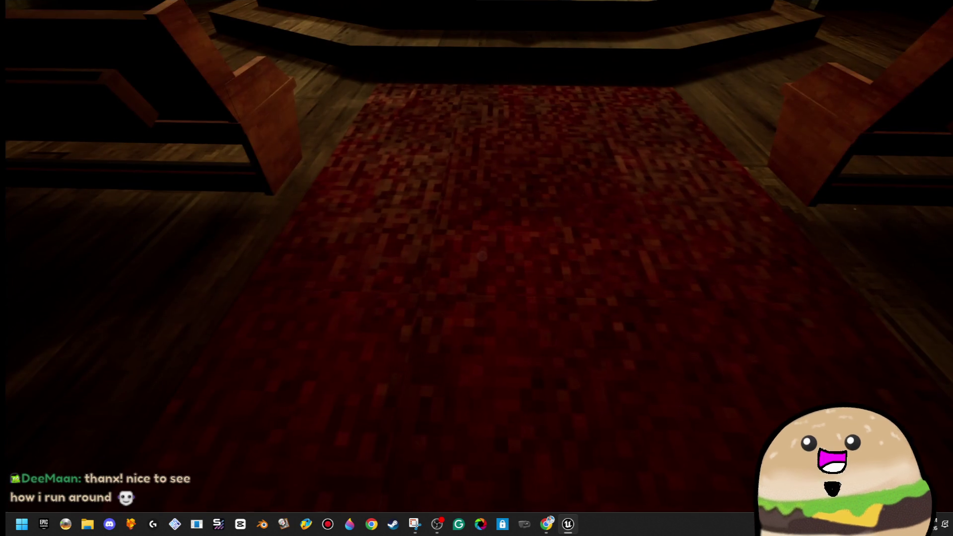
mouse_move(481, 256)
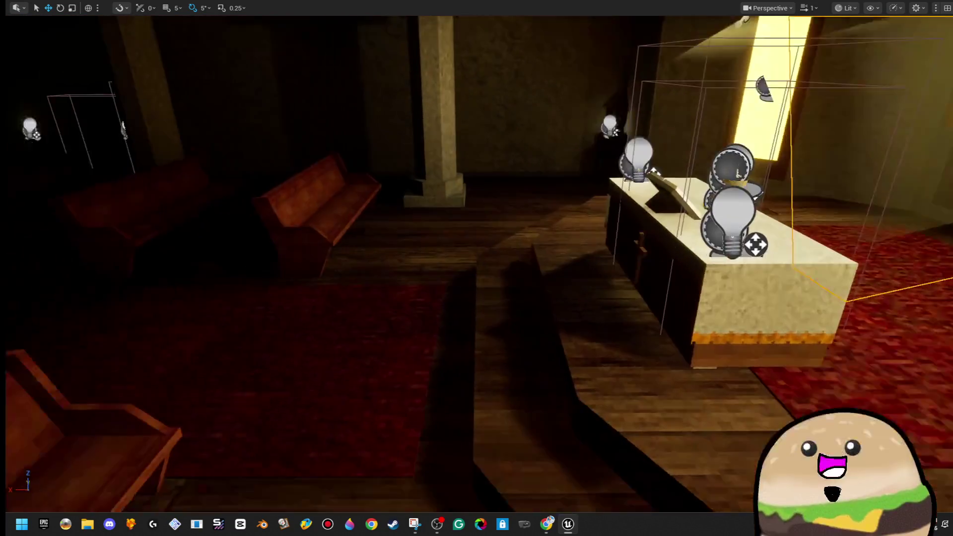
Exit full screen, drag a sphere and a cube from Shapes into the church, and switch to scaling
key("F11")
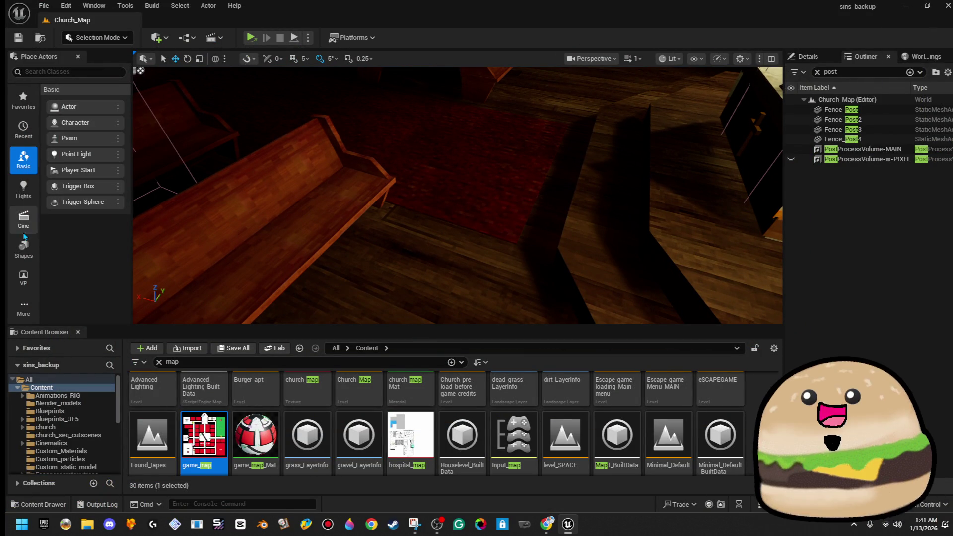
left_click(26, 253)
left_click_drag(87, 122, 444, 135)
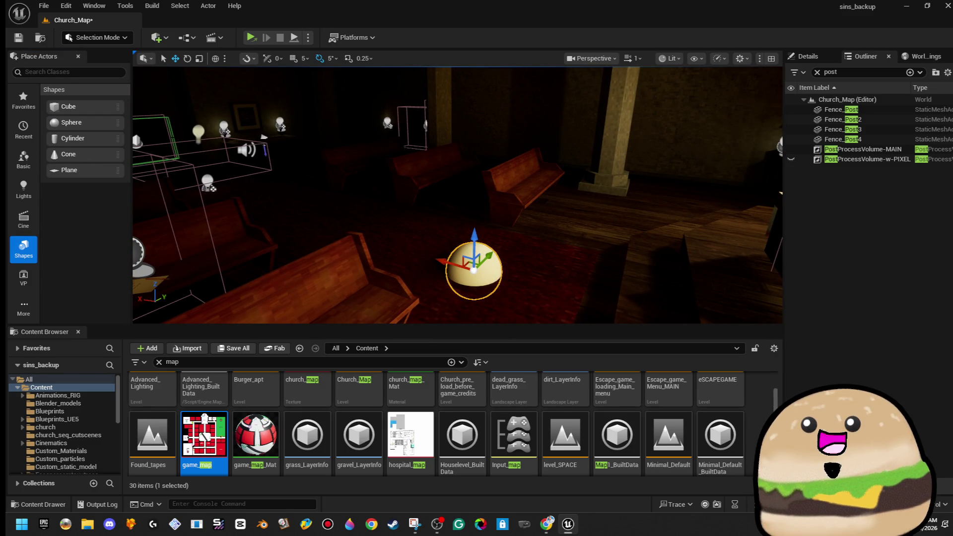
mouse_move(84, 106)
left_mouse_down()
mouse_move(434, 193)
mouse_move(409, 188)
left_mouse_up()
key("r")
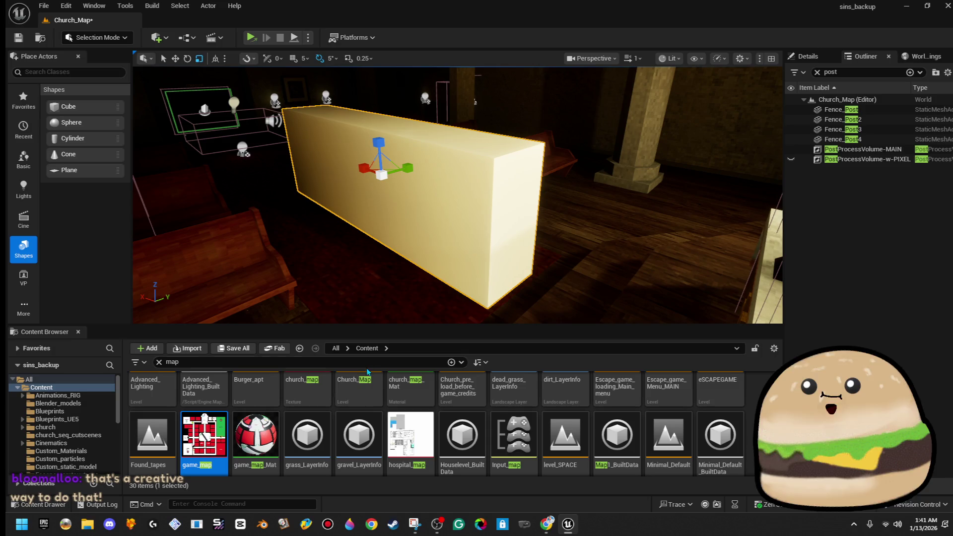
Search 'rays', place the light_rays_square_box mesh among the pews and lift it upward
key("ctrl+a")
type("f")
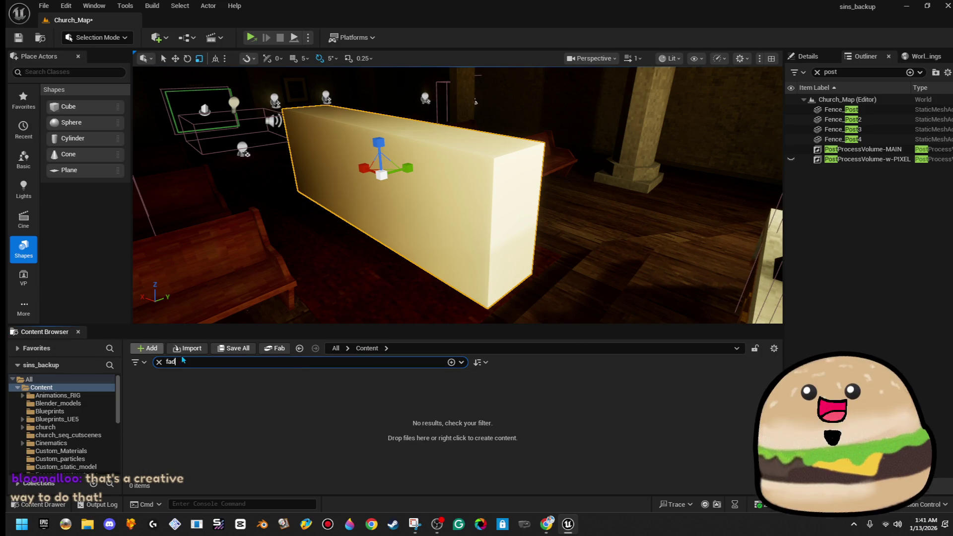
type("e")
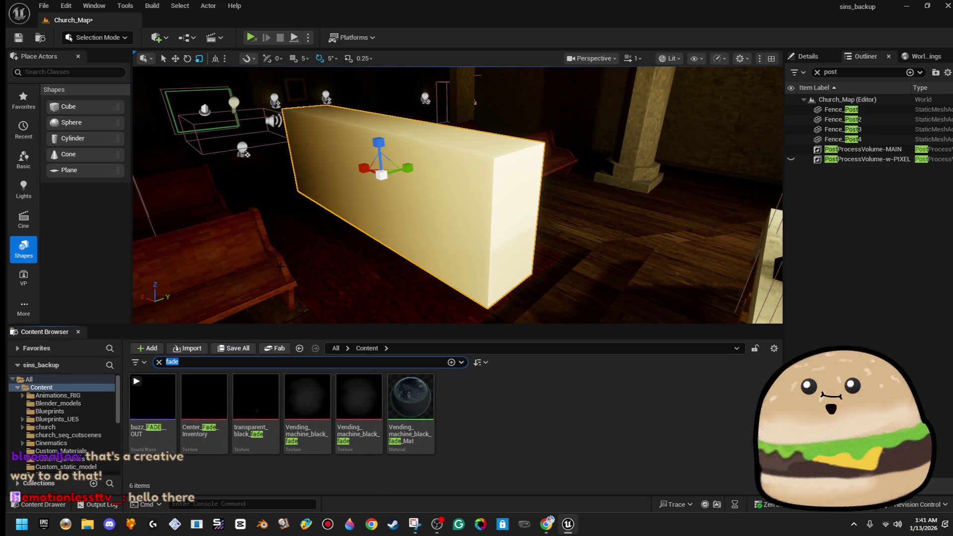
type("ray")
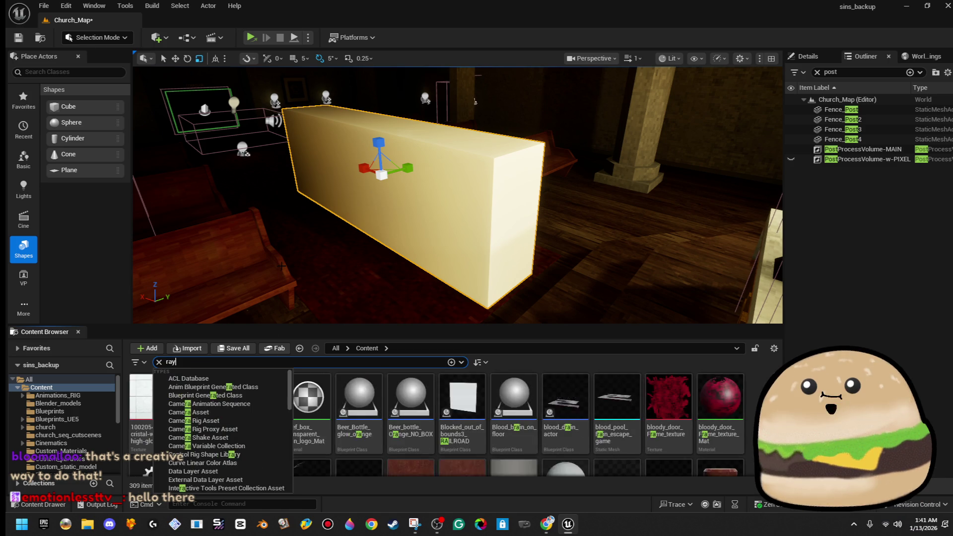
type("s")
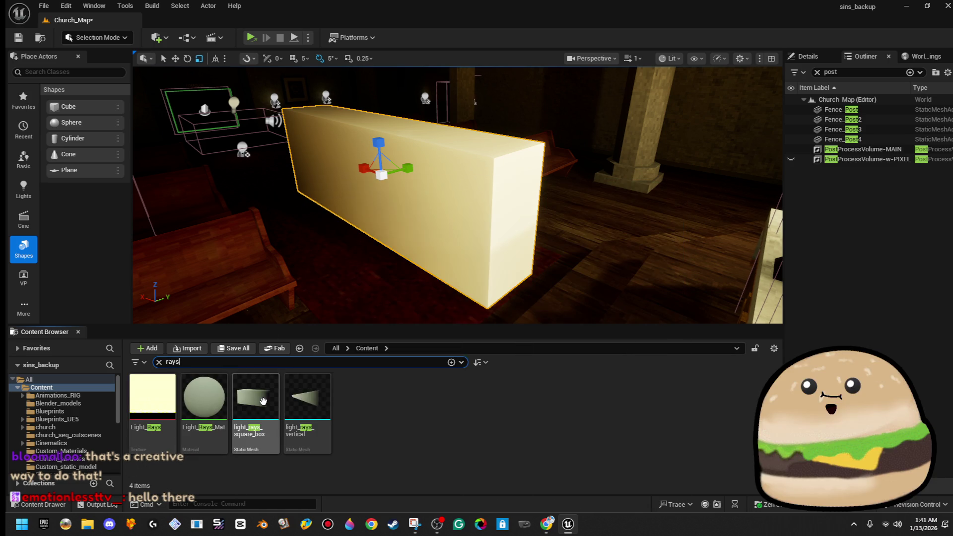
mouse_move(256, 397)
left_mouse_down()
mouse_move(315, 227)
mouse_move(333, 206)
left_mouse_up()
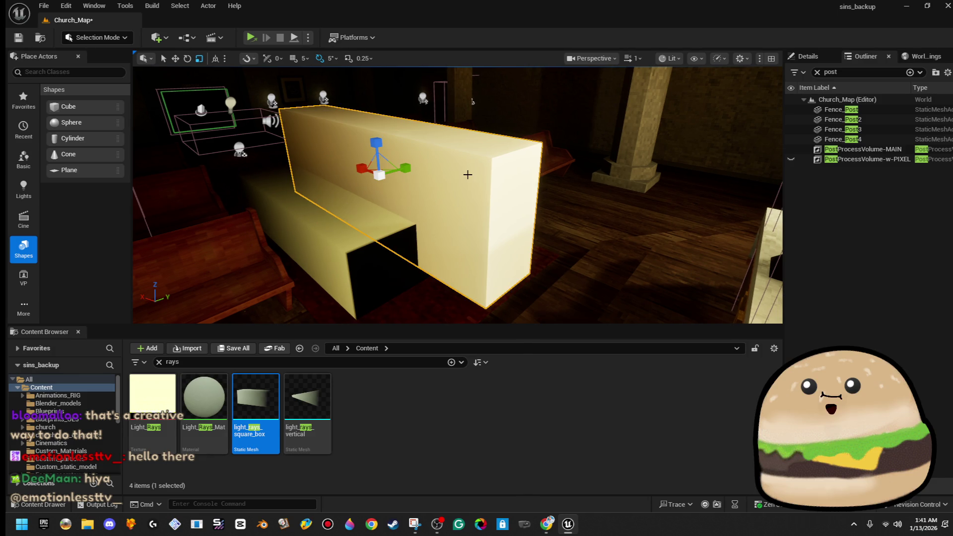
key("Delete")
mouse_move(390, 223)
left_mouse_down()
mouse_move(310, 244)
mouse_move(288, 148)
left_mouse_up()
left_click_drag(348, 224, 347, 174)
mouse_move(456, 199)
left_mouse_down()
mouse_move(436, 278)
mouse_move(426, 169)
mouse_move(427, 228)
mouse_move(436, 199)
mouse_move(447, 219)
mouse_move(432, 203)
mouse_move(452, 208)
mouse_move(447, 228)
mouse_move(436, 173)
mouse_move(456, 208)
mouse_move(451, 219)
mouse_move(437, 198)
left_mouse_up()
Rotate, scale and move the light-rays box so its beams align with the altar windows
key("e")
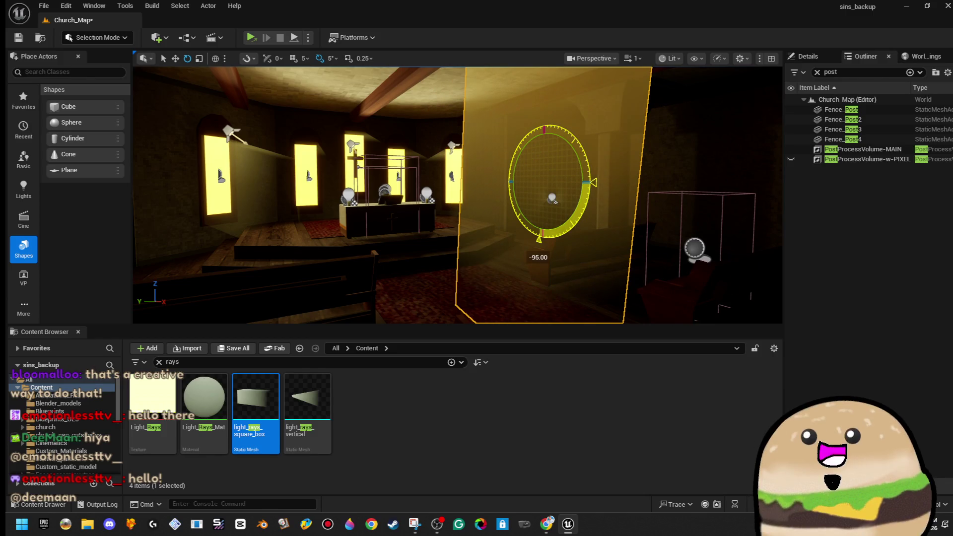
mouse_move(579, 125)
left_mouse_down()
mouse_move(574, 169)
mouse_move(516, 174)
left_mouse_up()
key("r")
key("w")
mouse_move(456, 160)
left_mouse_down()
mouse_move(404, 177)
mouse_move(380, 159)
mouse_move(552, 210)
mouse_move(531, 241)
left_mouse_up()
mouse_move(552, 210)
left_mouse_down()
mouse_move(543, 210)
mouse_move(552, 210)
left_mouse_up()
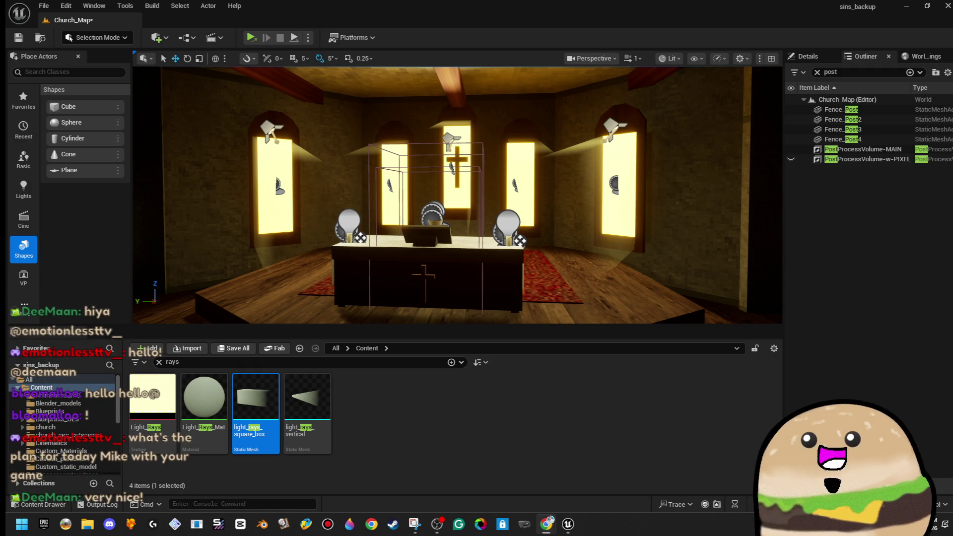
left_click_drag(393, 245, 189, 239)
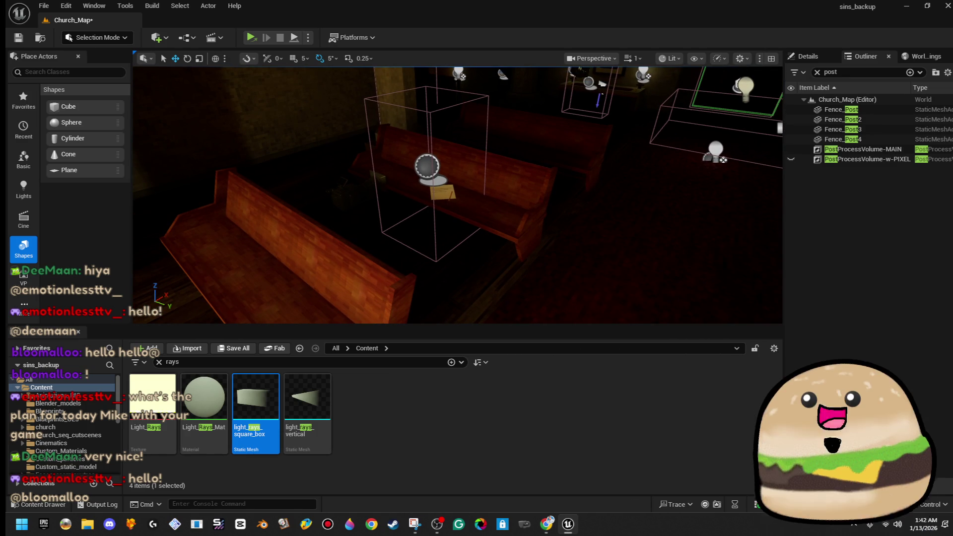
Play the level from the carpet spot between the pews
right_click(578, 284)
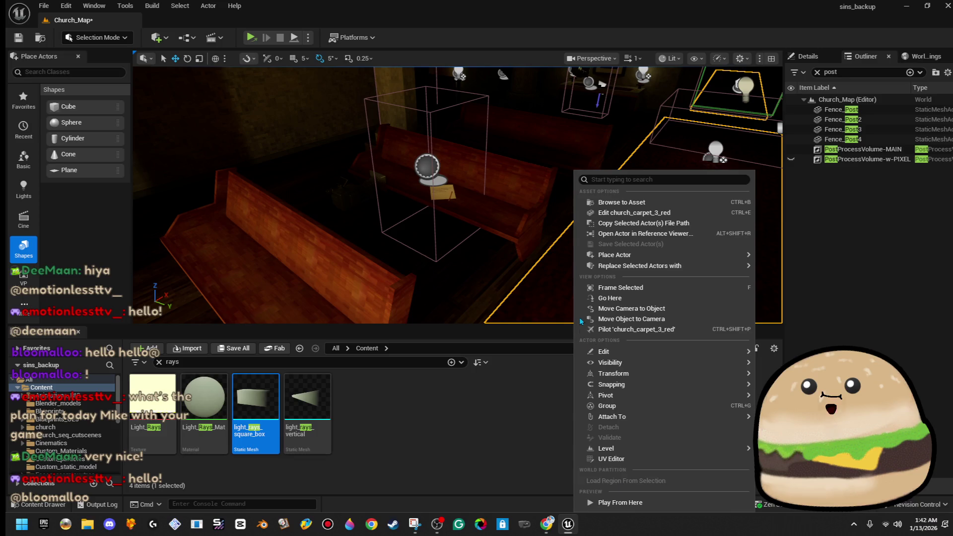
left_click(629, 502)
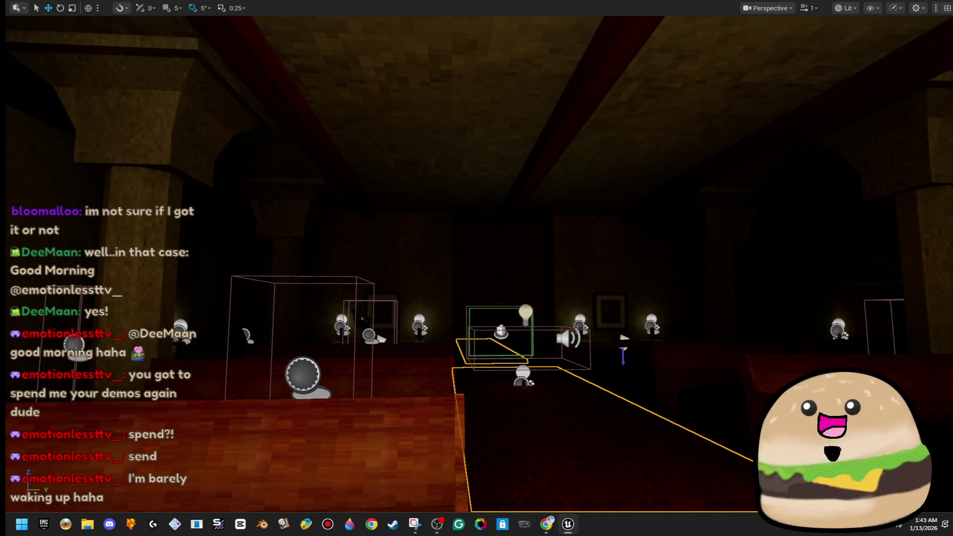
Fly past the table and candles through the dark room into the beamed chapel
key("w")
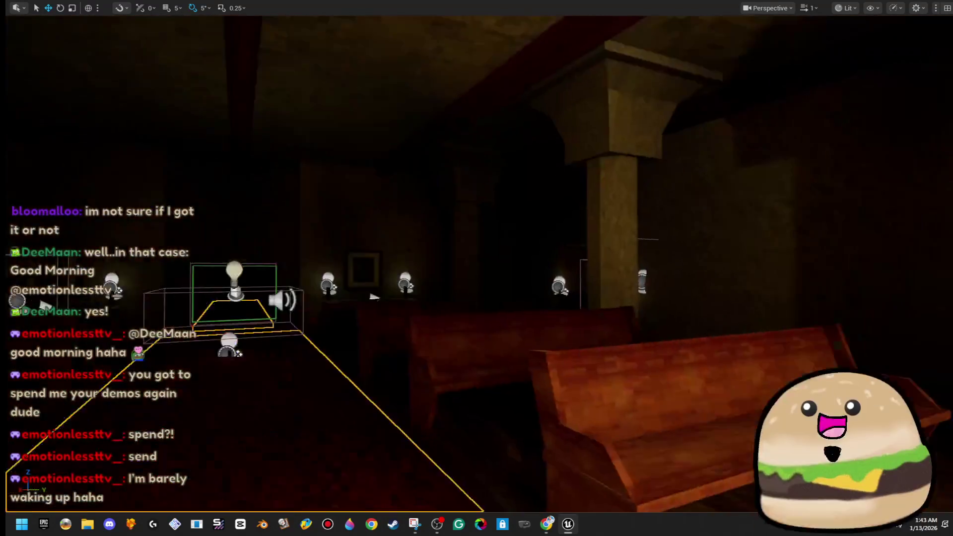
key("w")
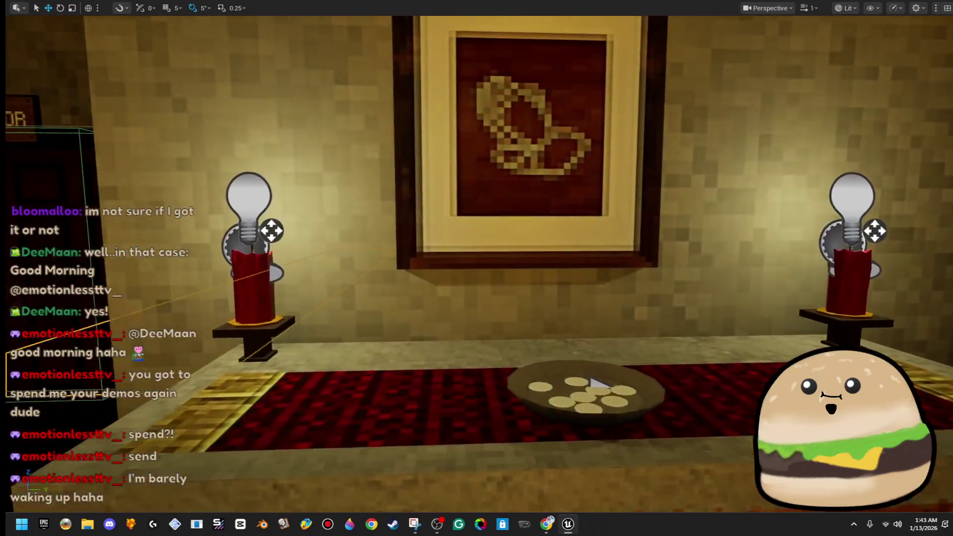
key("s")
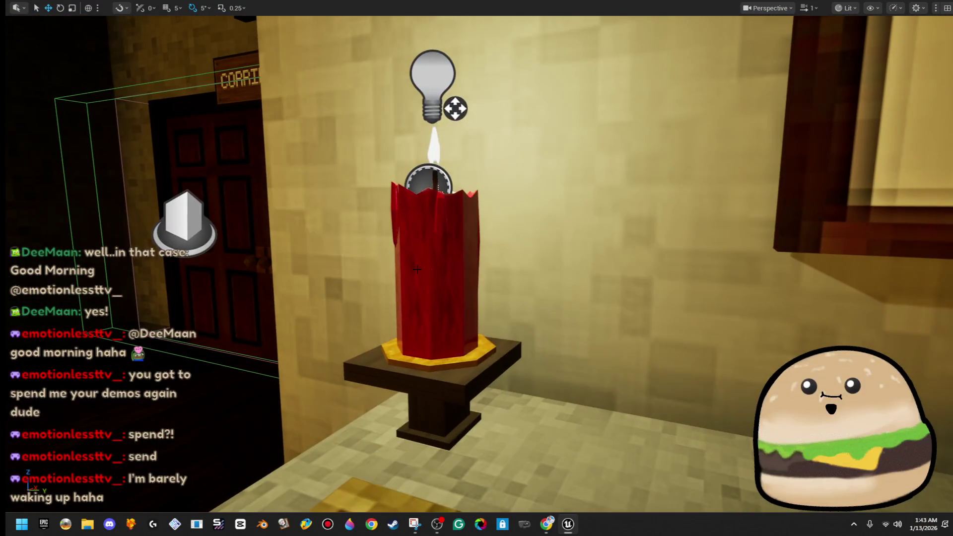
key("w")
key("w")
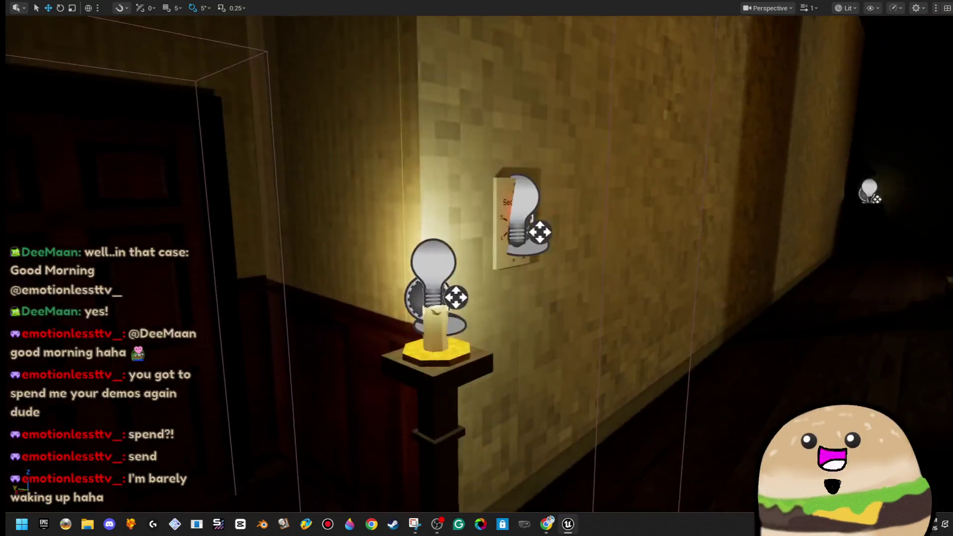
key("w")
key("s")
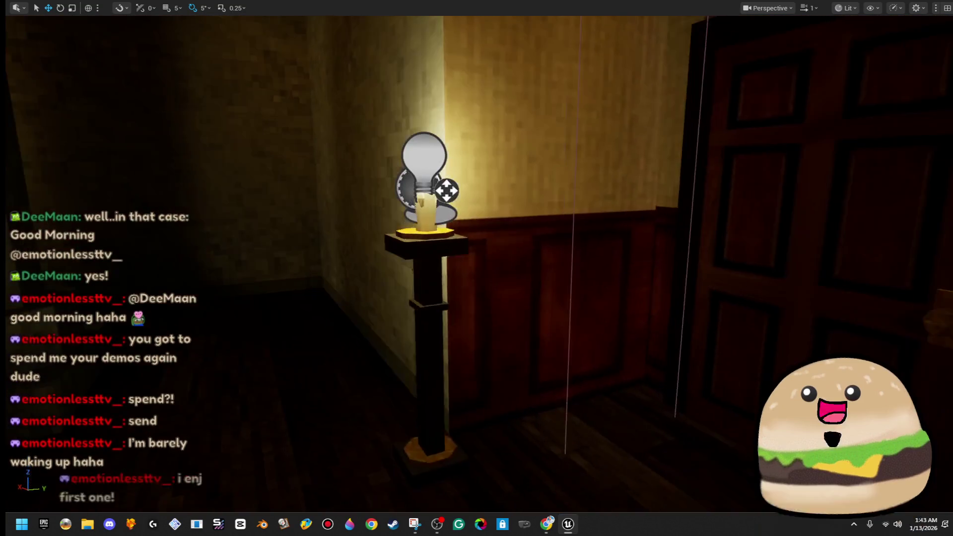
key("s")
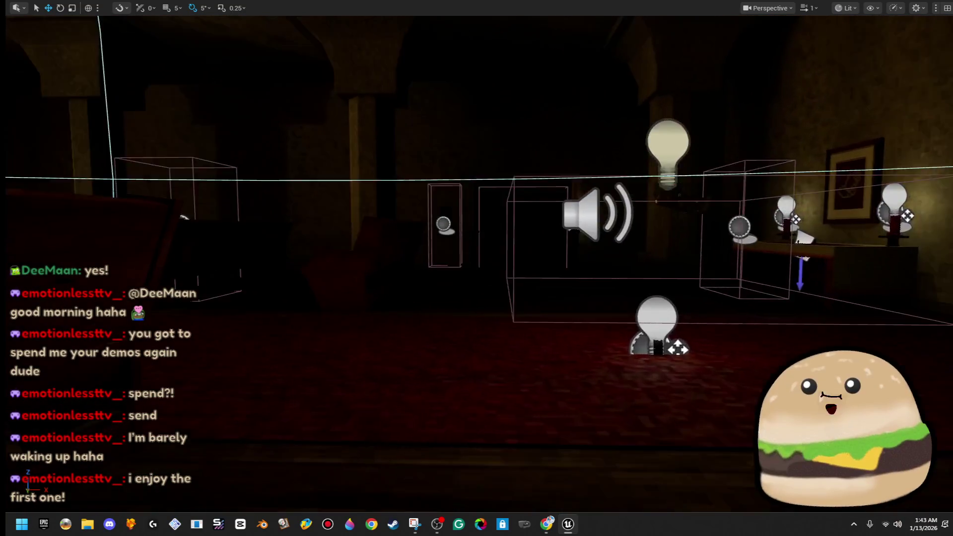
key("w")
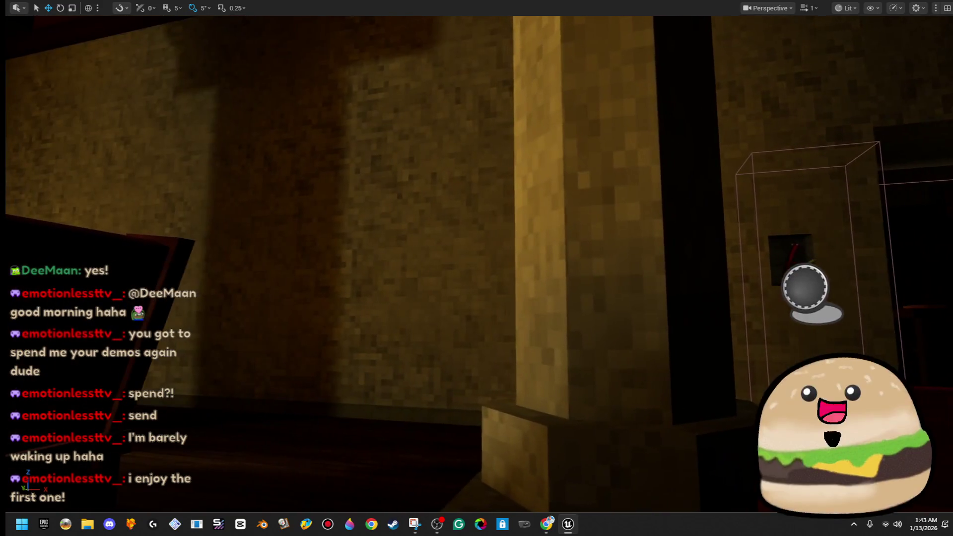
key("s")
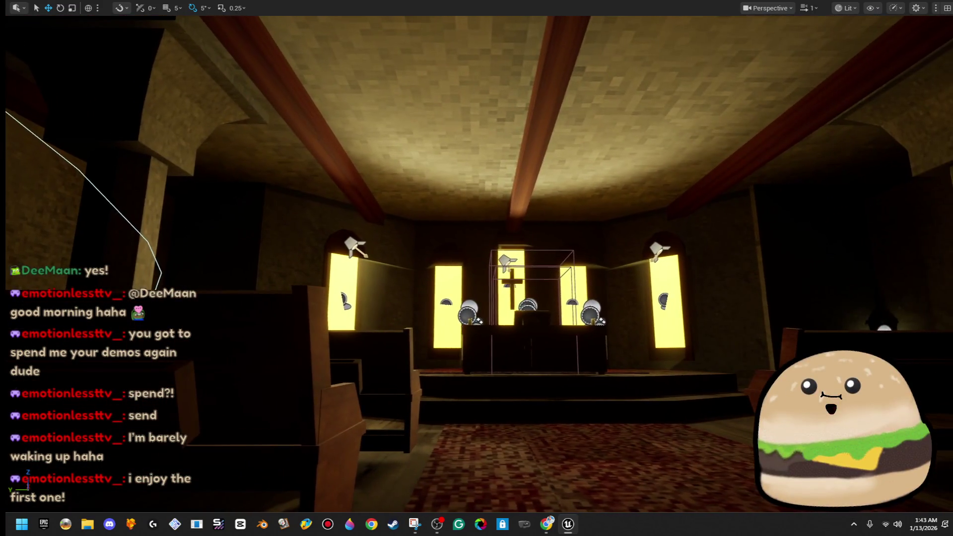
Fly over the pews to the CORRIDOR door under the cross, then back around the altar
key("w")
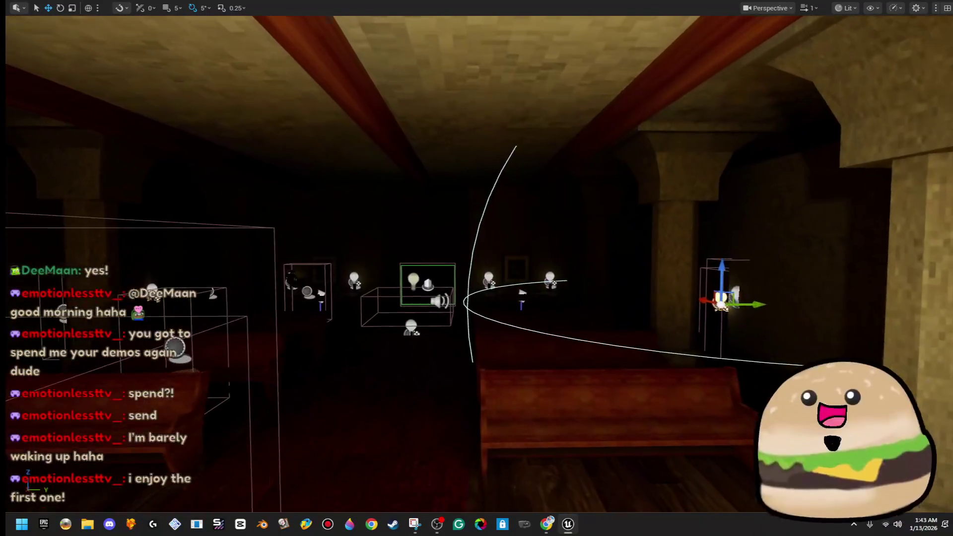
key("w")
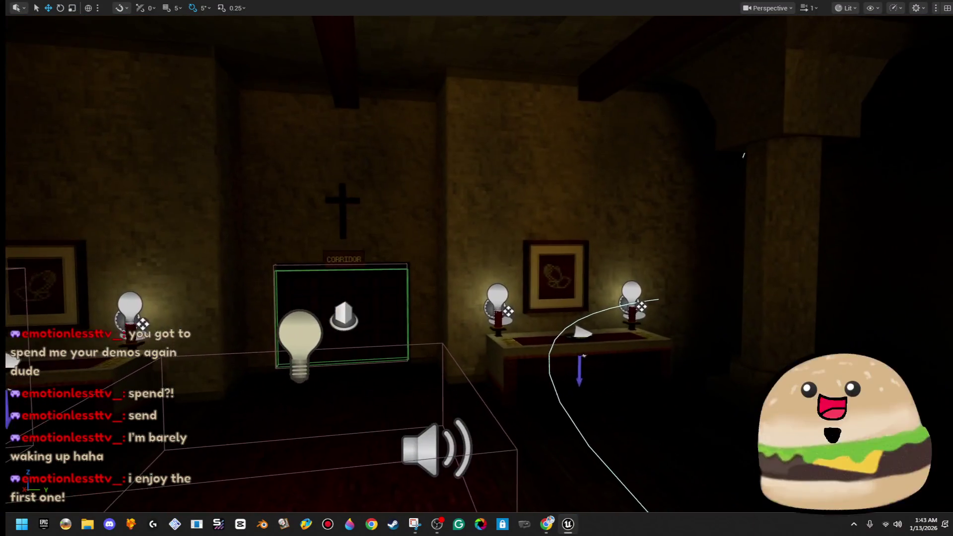
key("w")
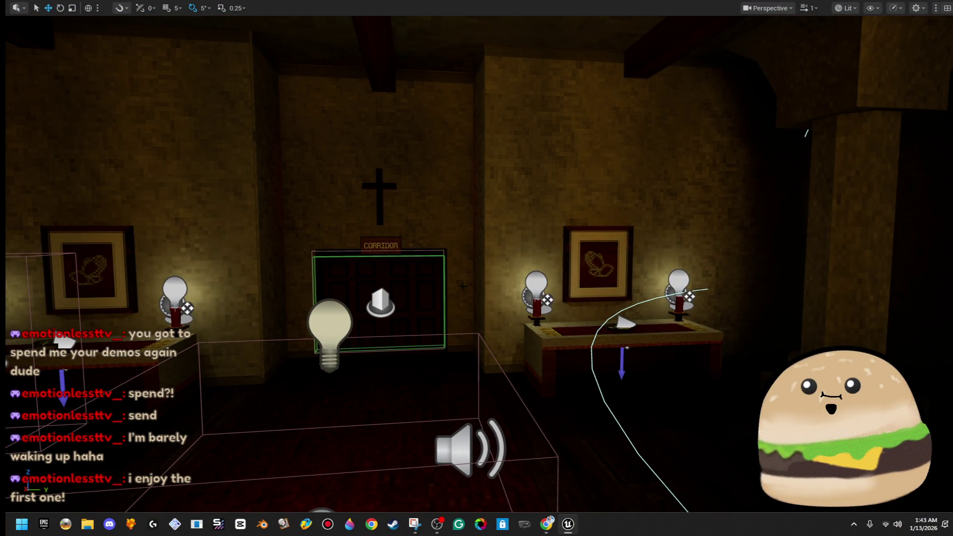
key("w")
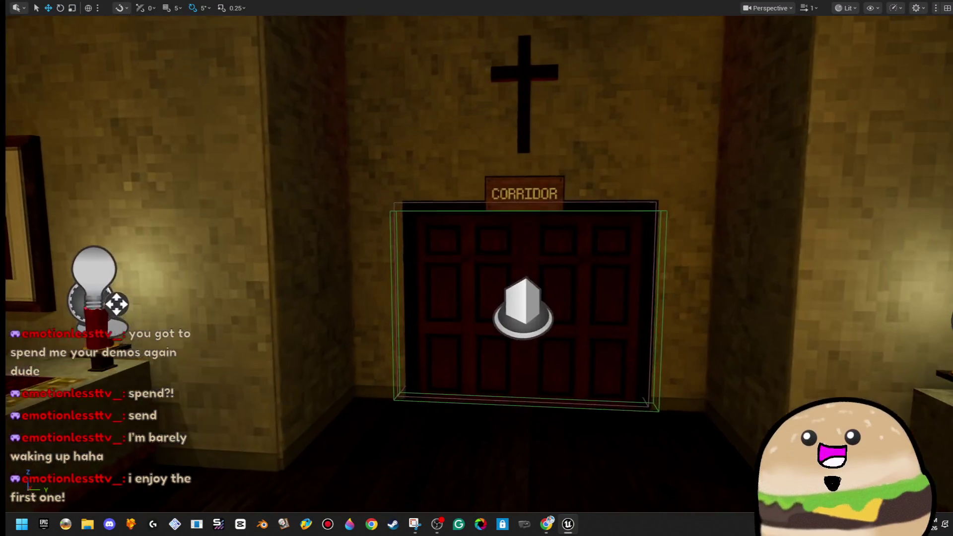
key("s")
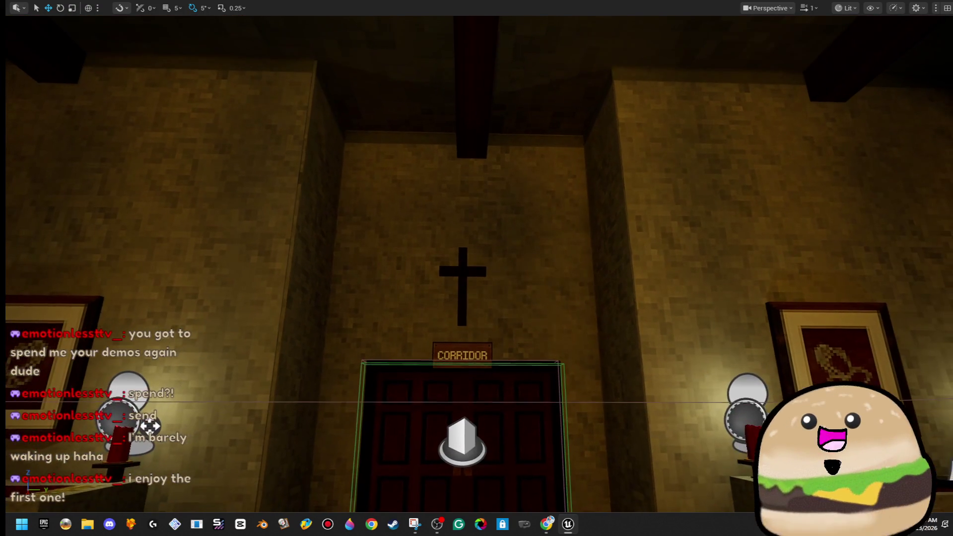
key("s")
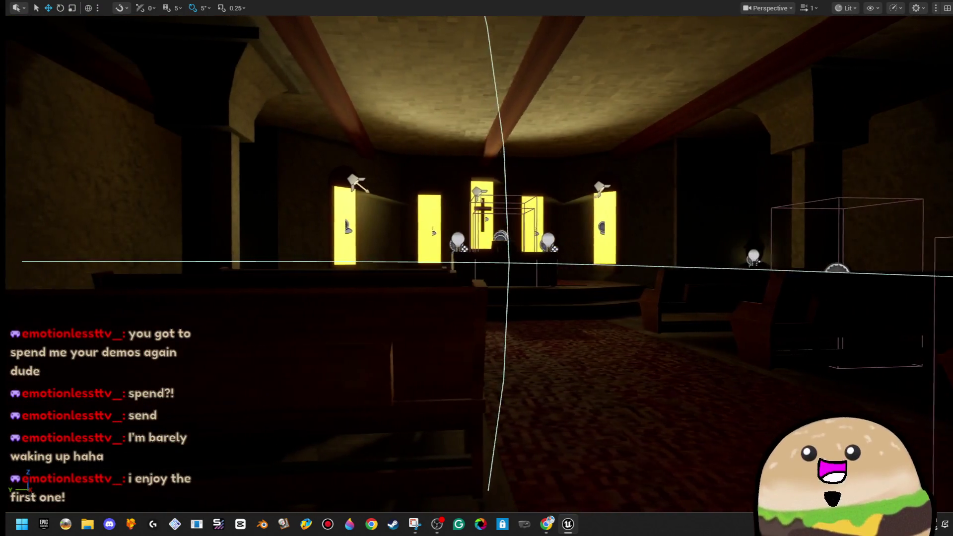
key("a")
key("d")
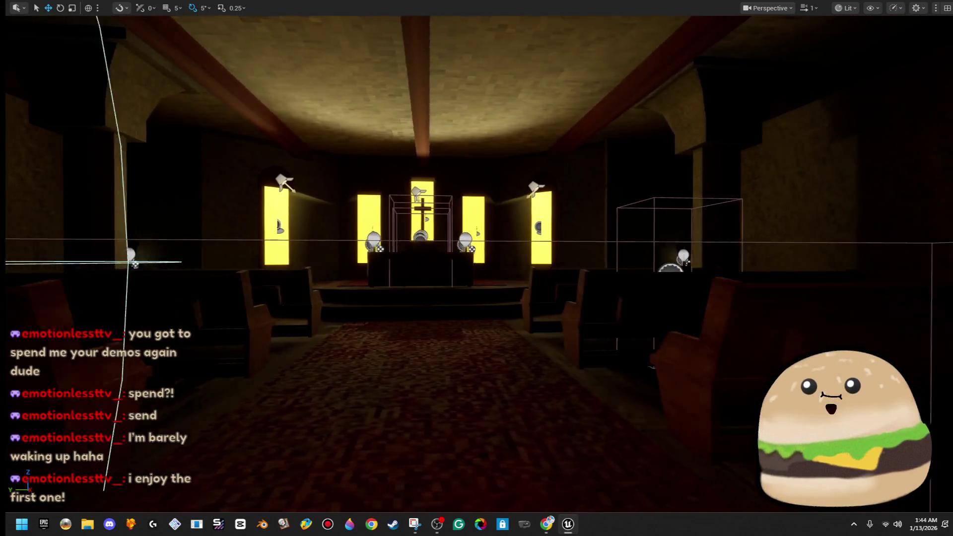
key("w")
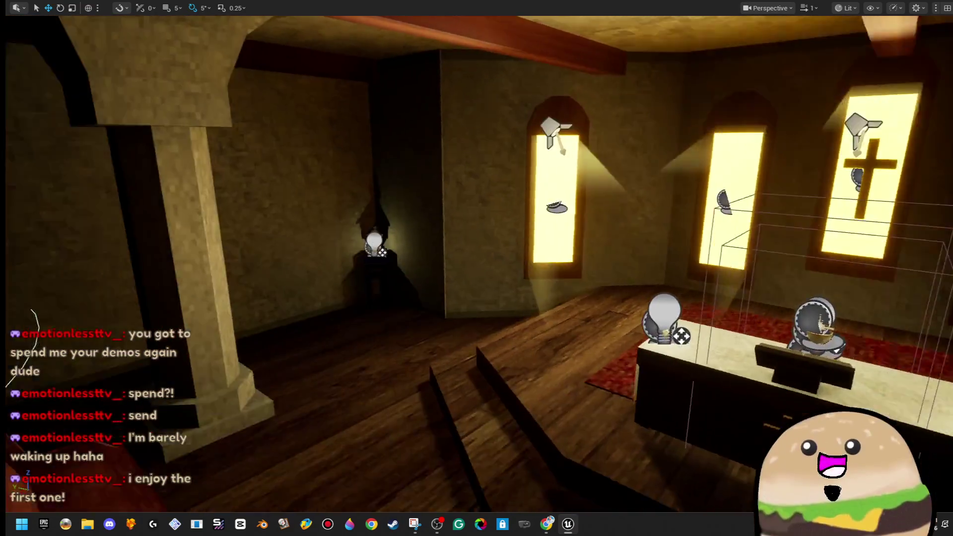
key("d")
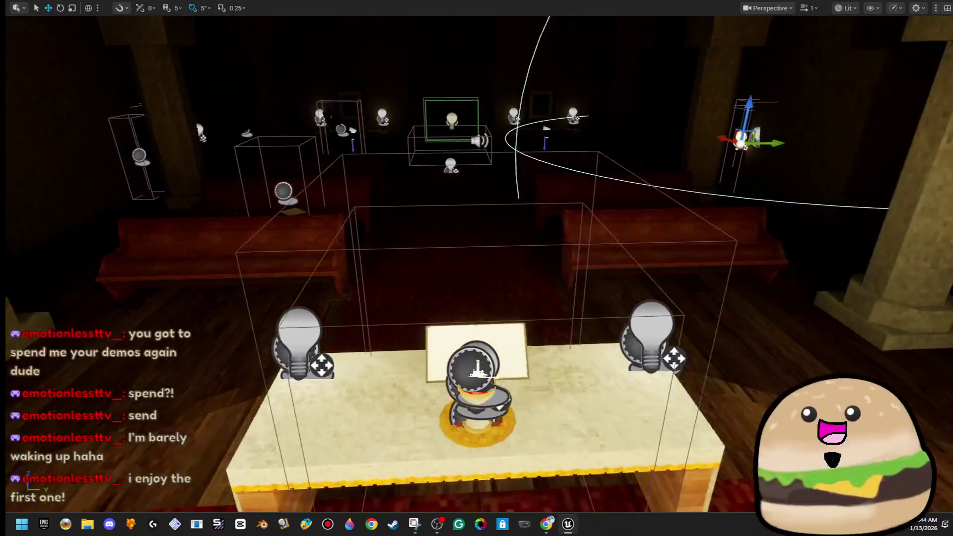
key("s")
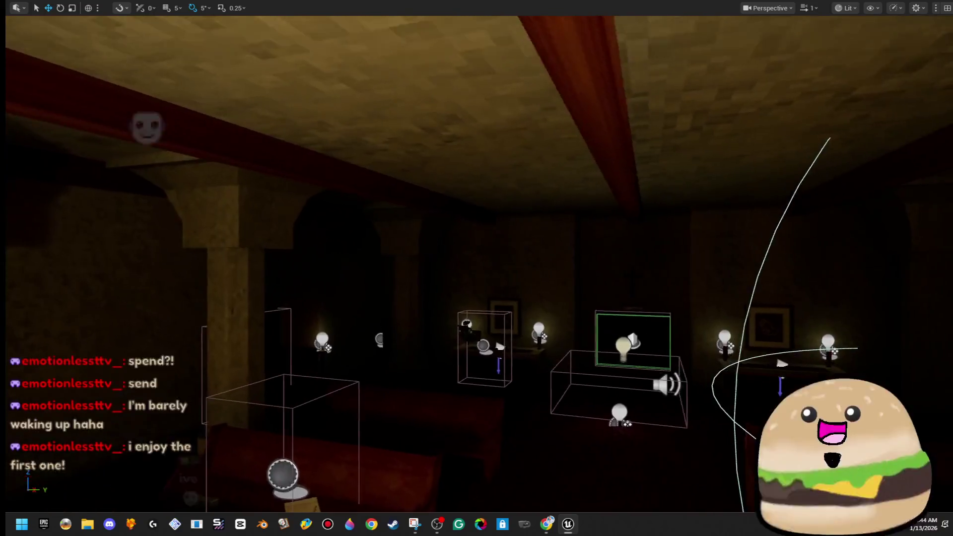
Fly through the CORRIDOR doorway along the panelled corridors toward the EXIT door
key("w")
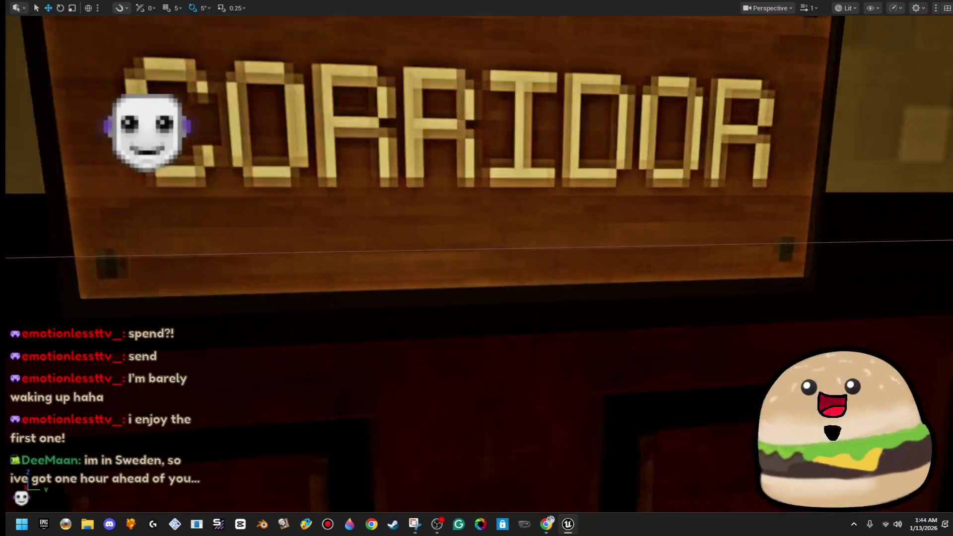
key("w")
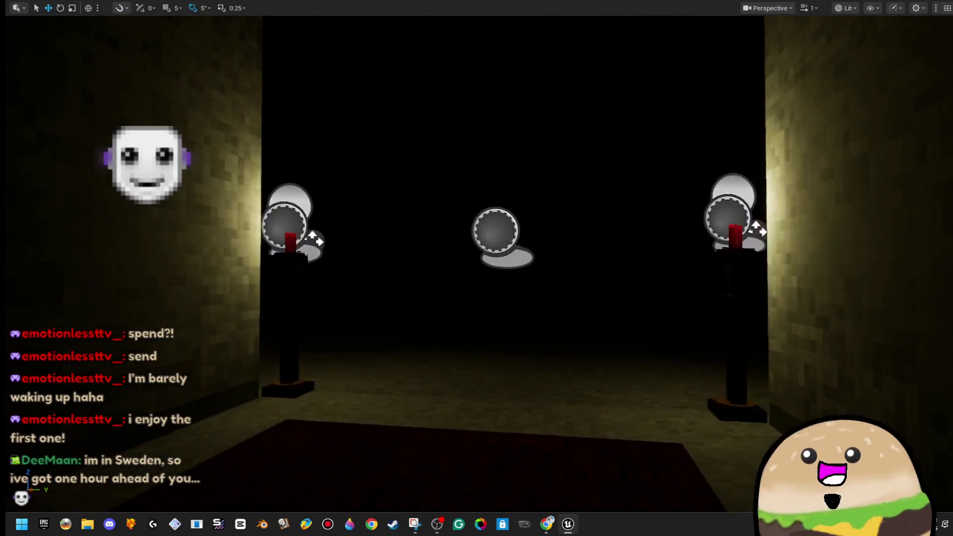
key("w")
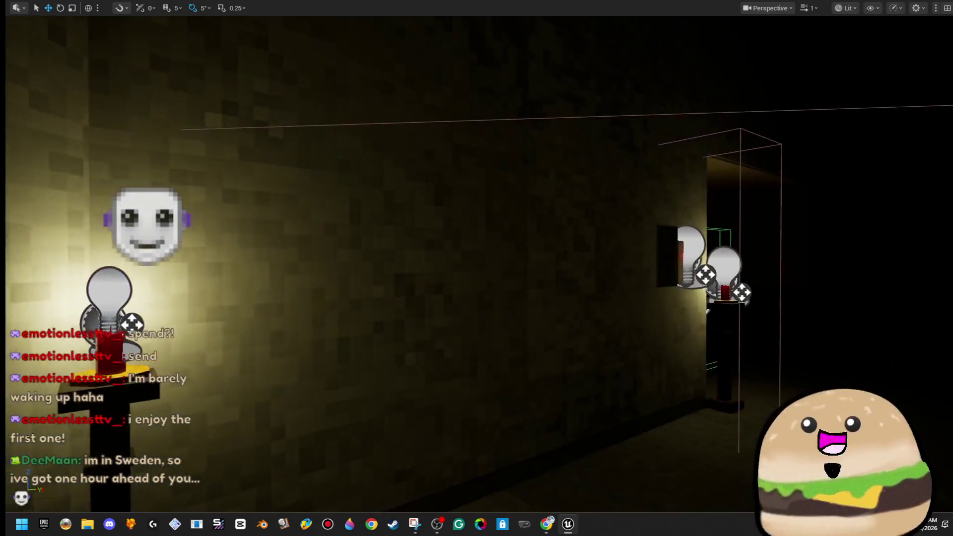
key("d")
key("w")
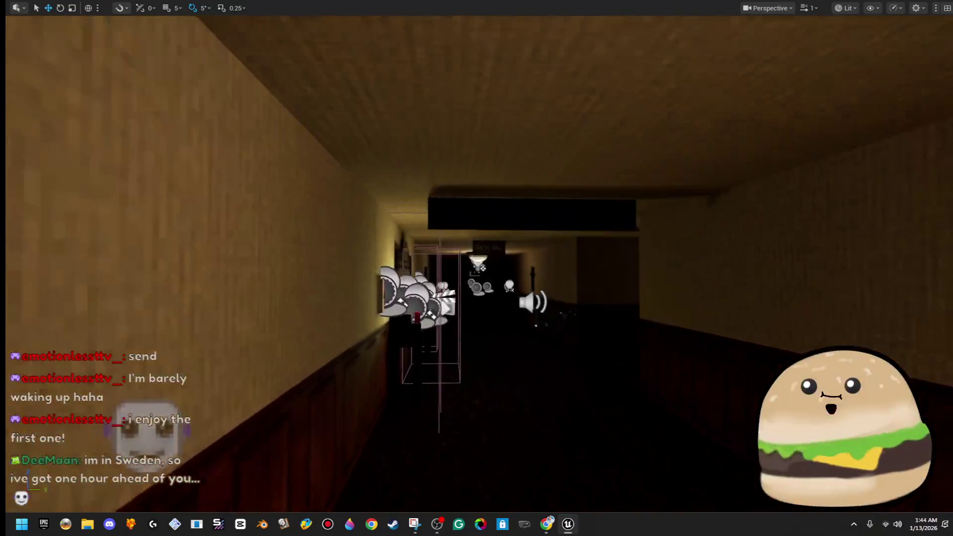
key("w")
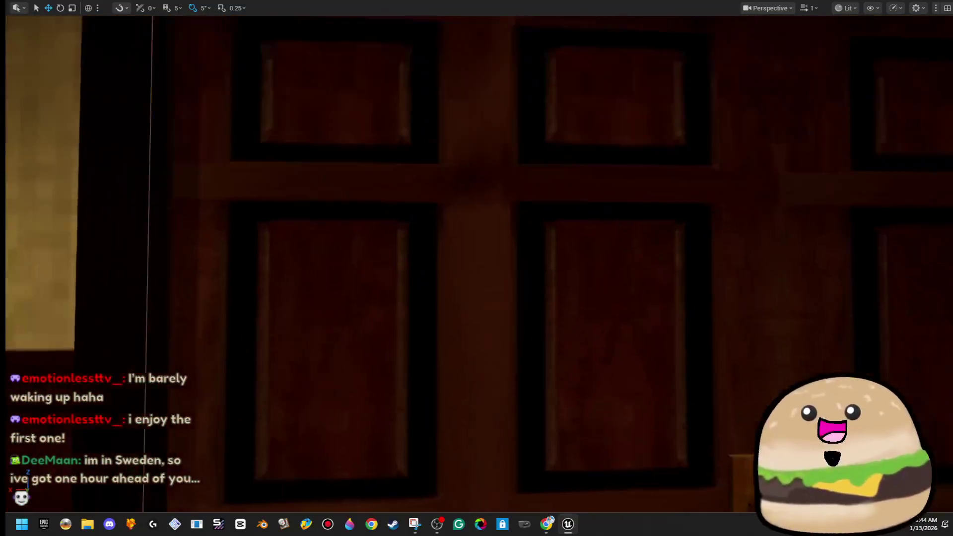
key("w")
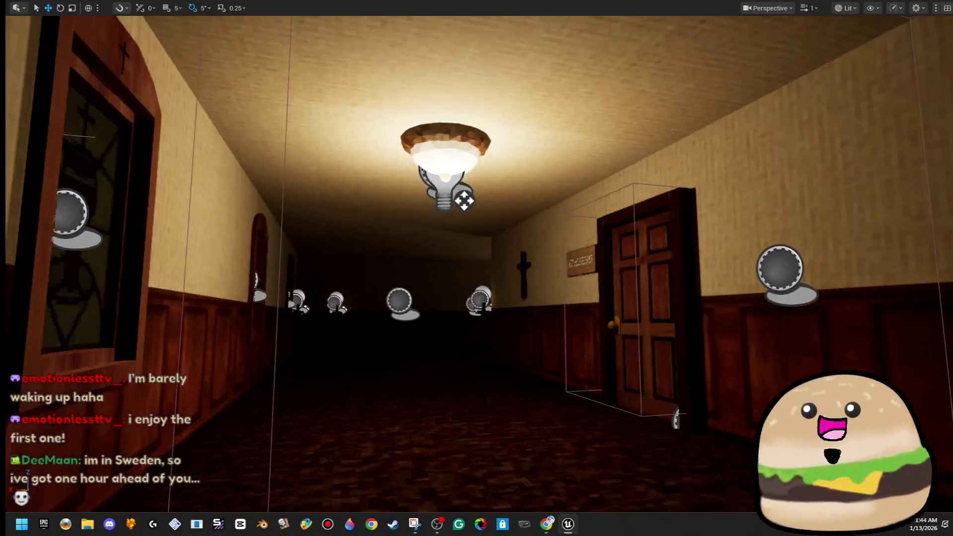
key("w")
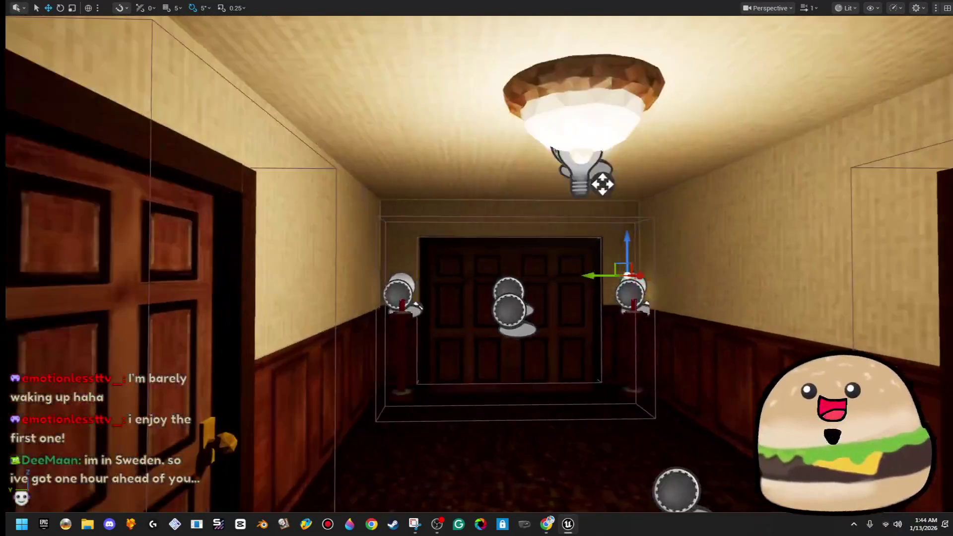
key("d")
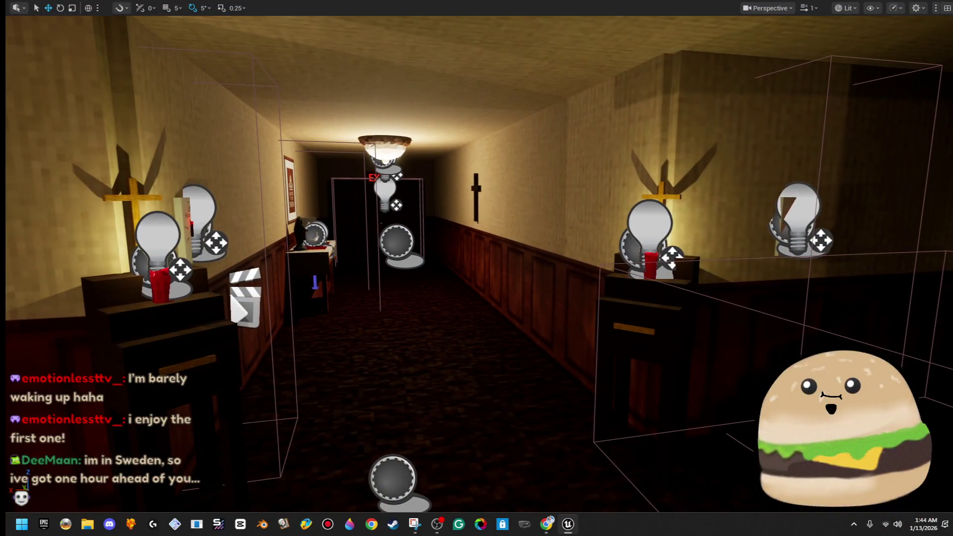
key("w")
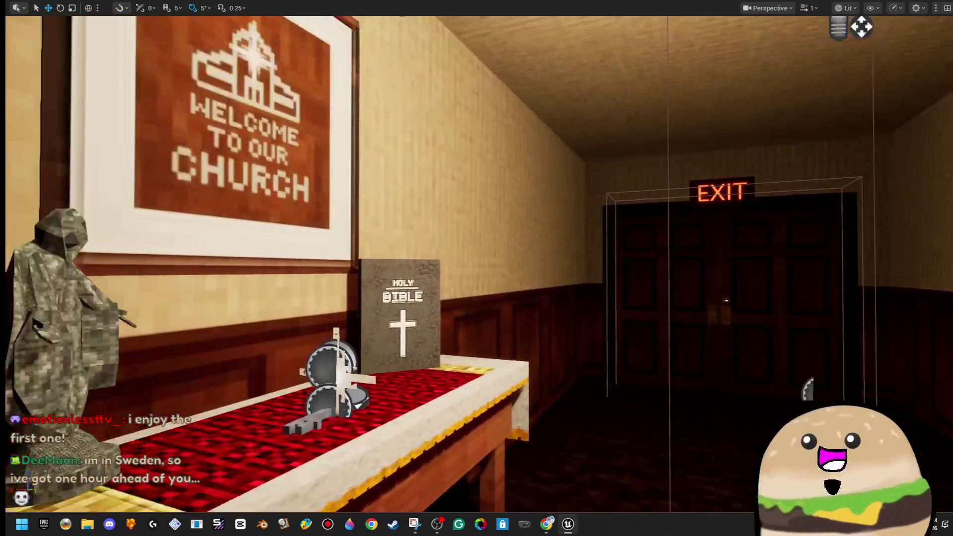
key("w")
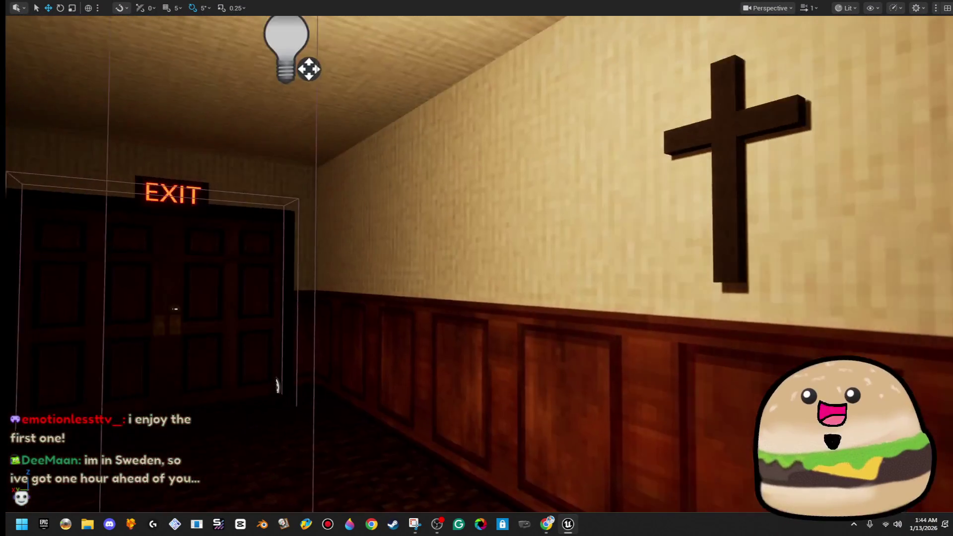
Pass through the EXIT doors, flying past trees and lamp posts to the Pastor/Courtyard doors
key("w")
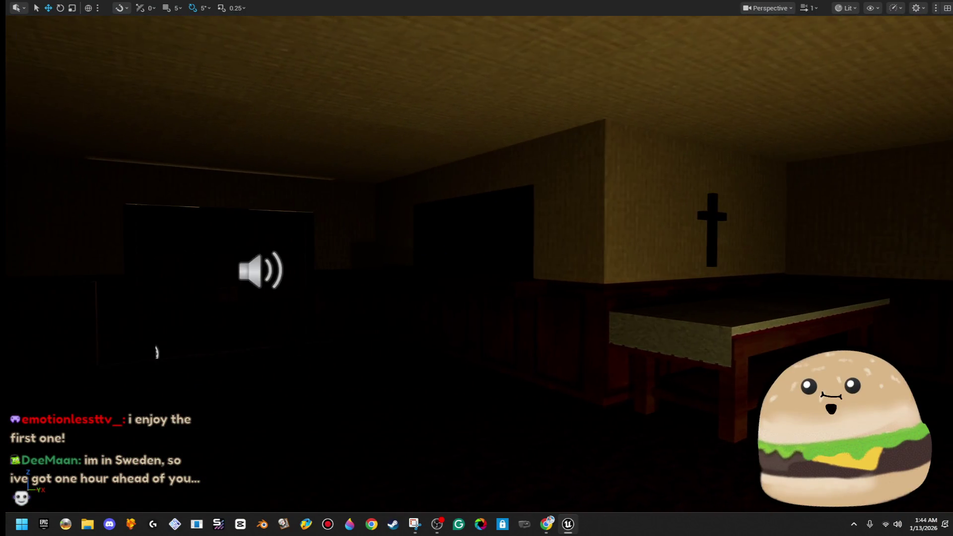
key("w")
key("w")
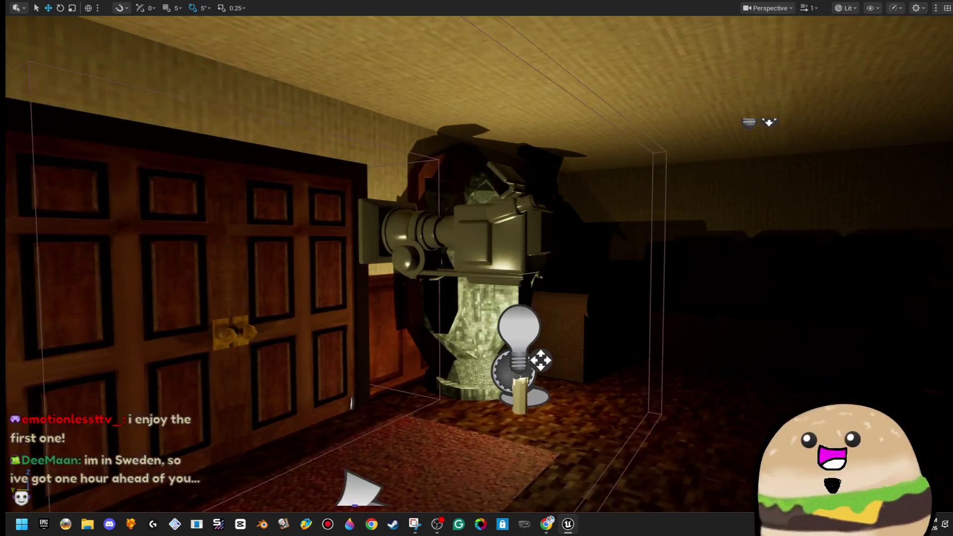
key("w")
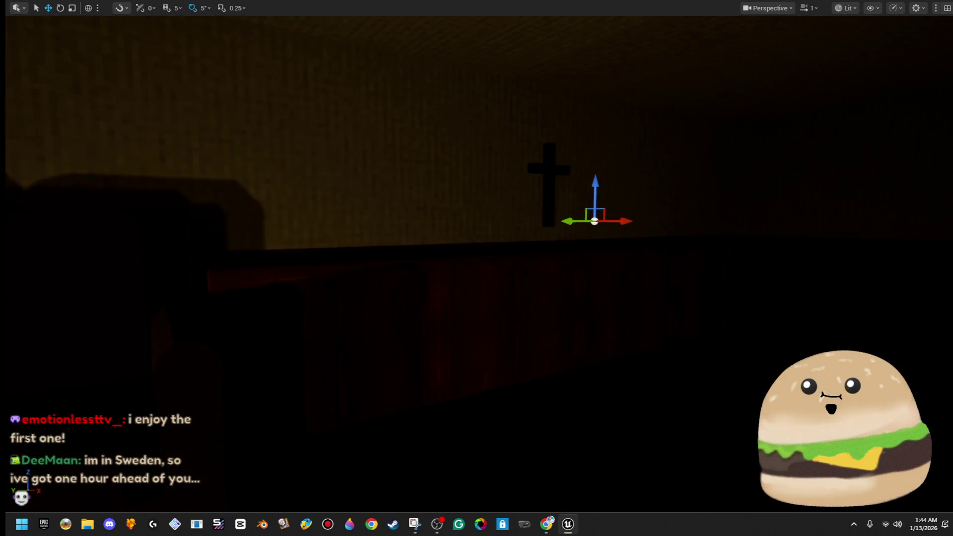
key("w")
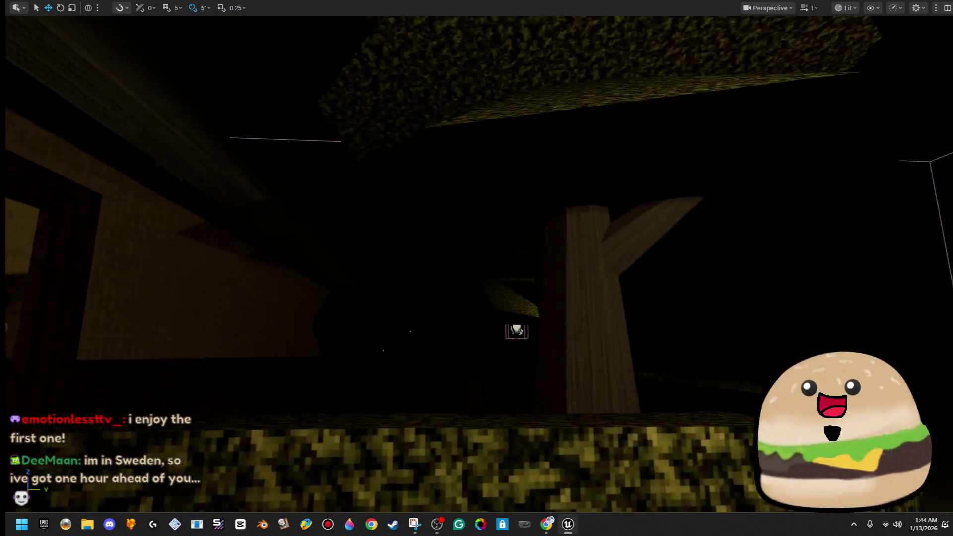
key("w")
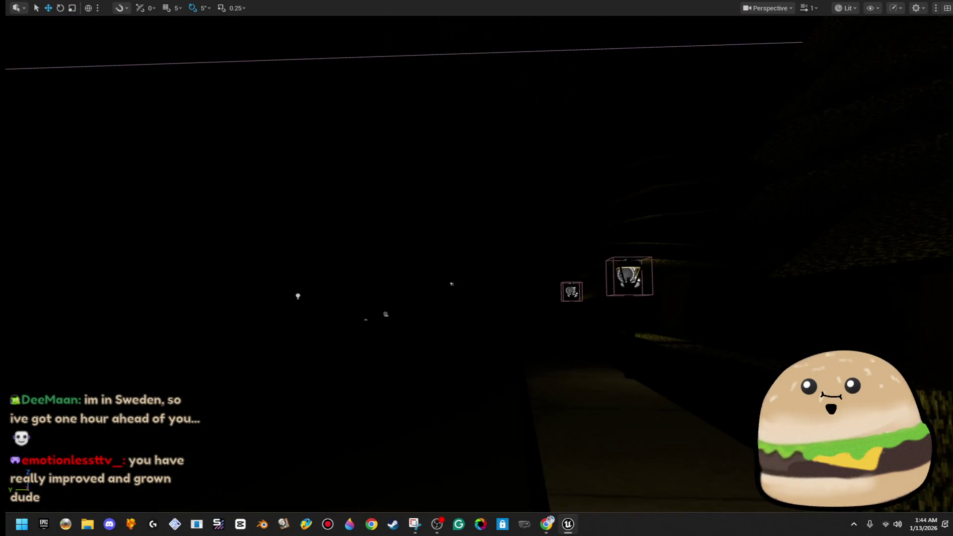
key("w")
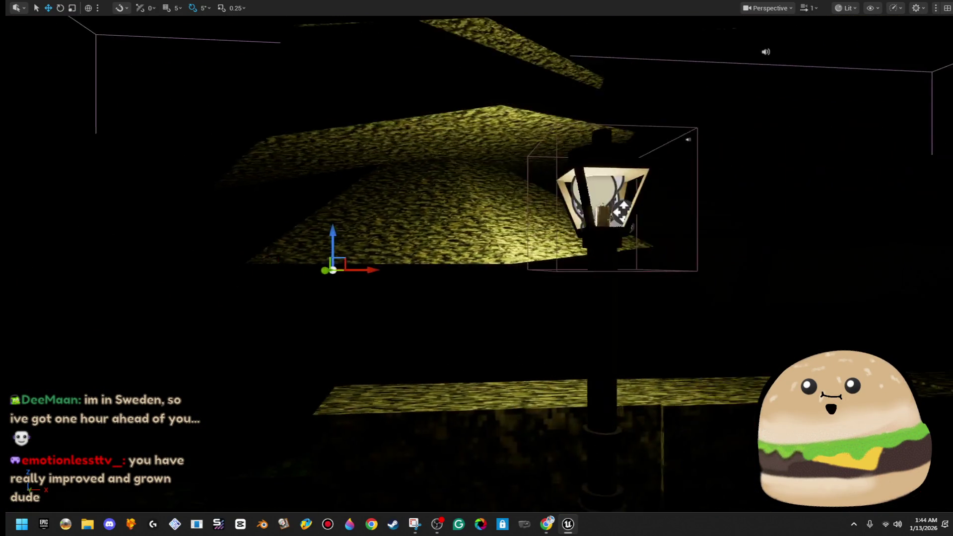
key("w")
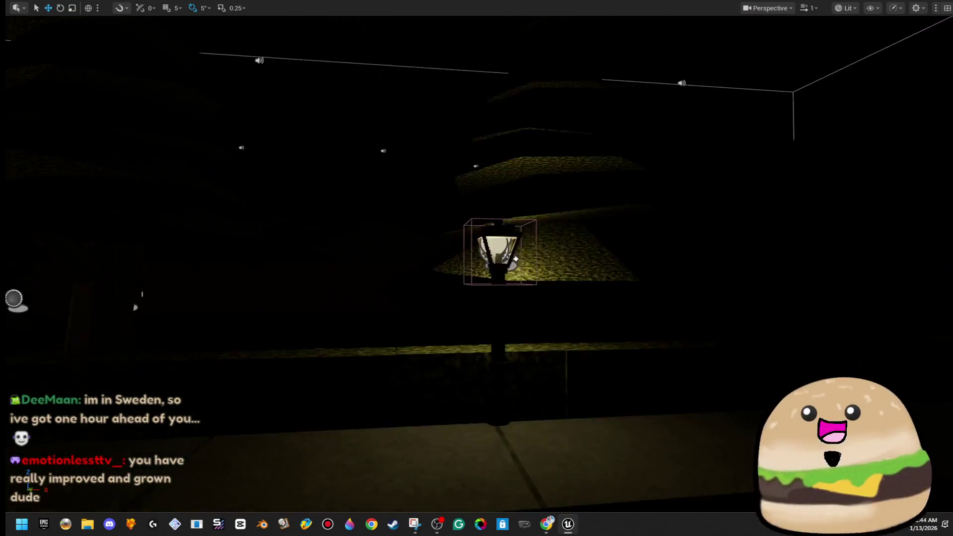
key("w")
key("w")
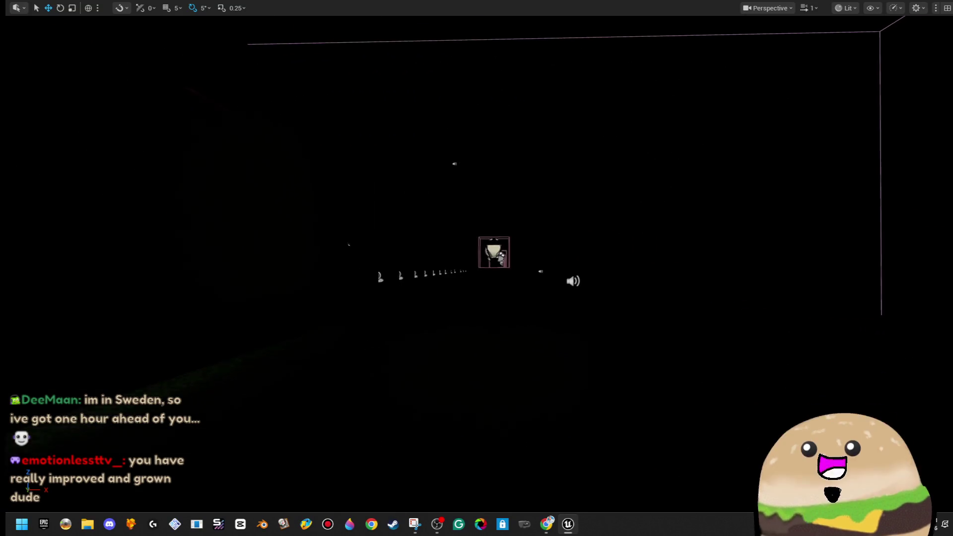
key("w")
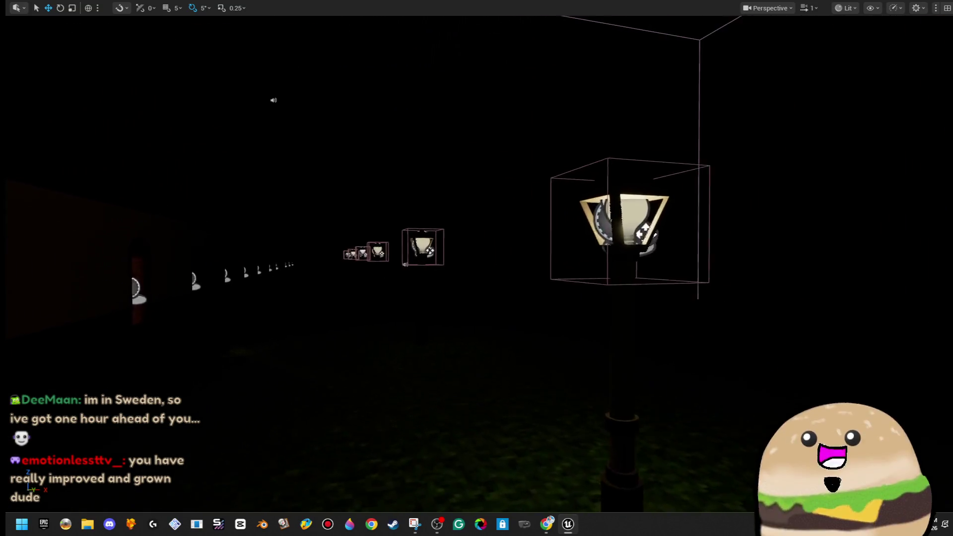
key("w")
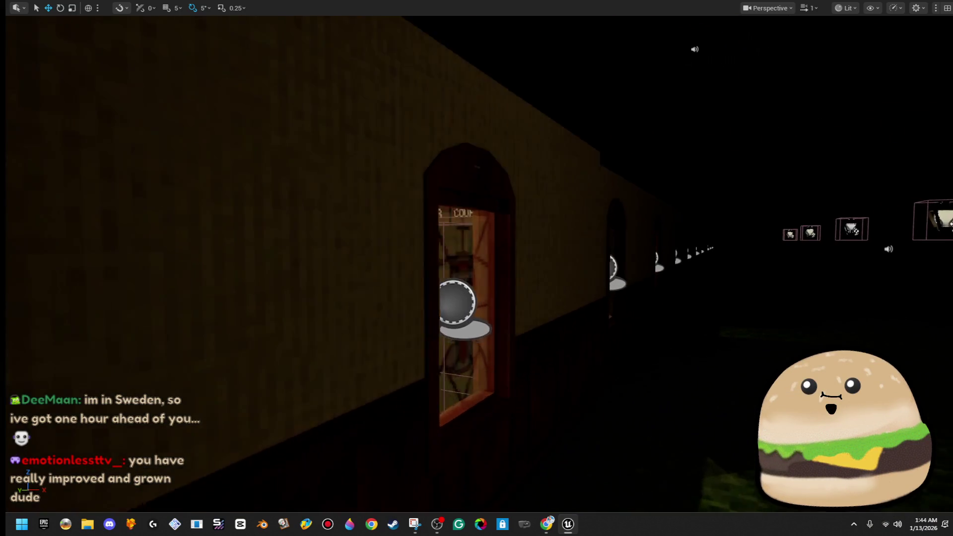
key("w")
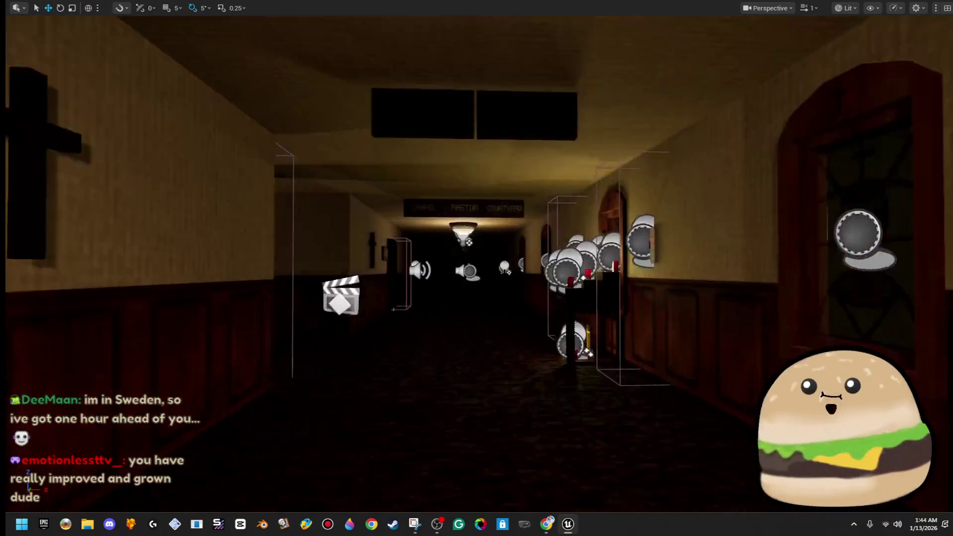
key("w")
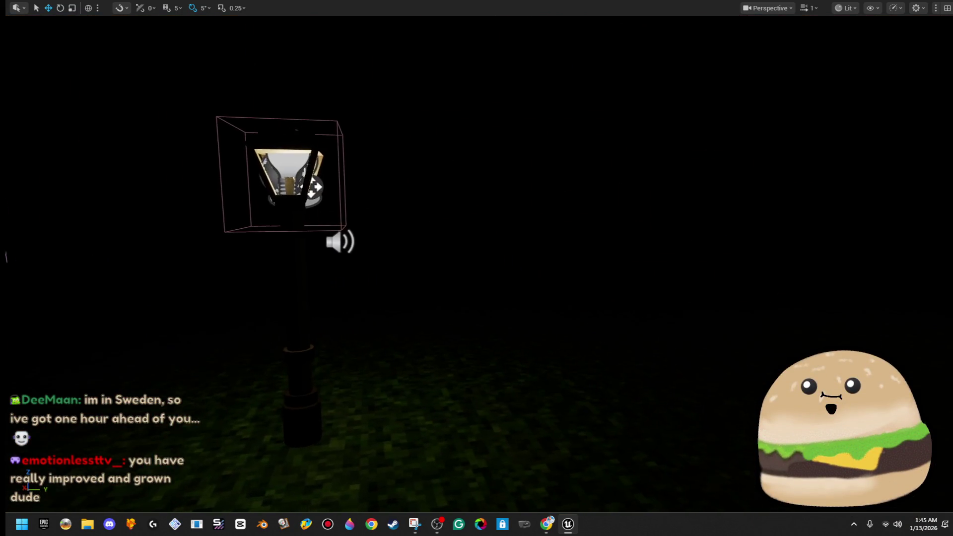
Fly through the South Hall doors toward the Classrooms and Lobby signs, then leave fullscreen
key("w")
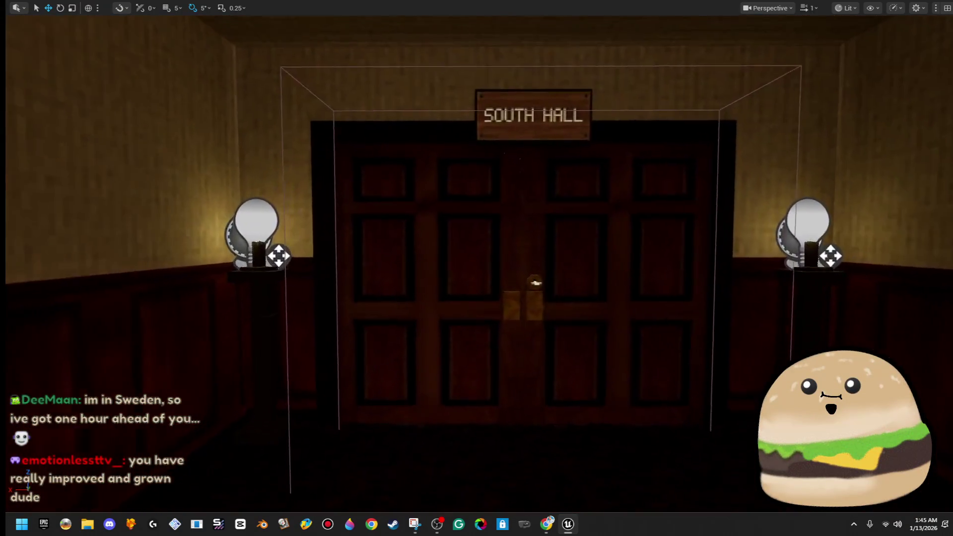
key("w")
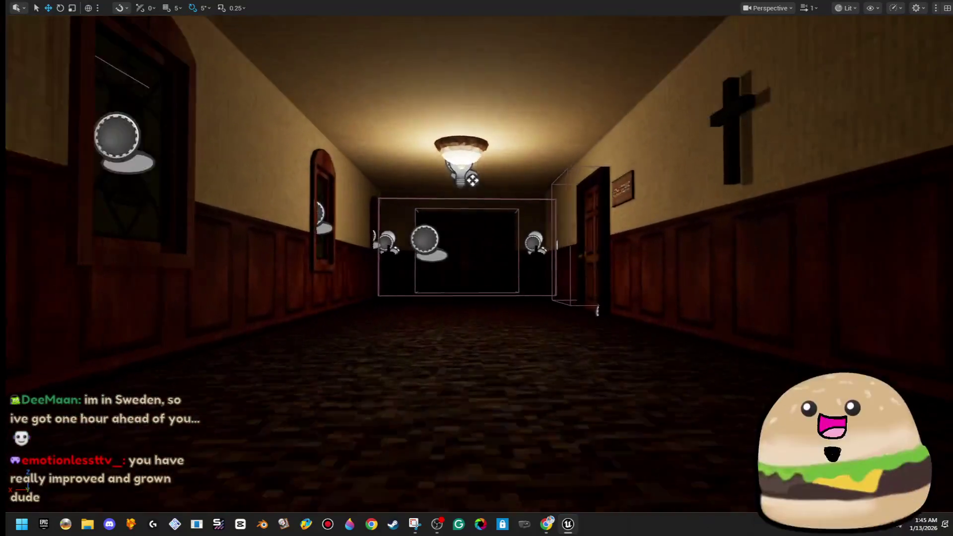
key("w")
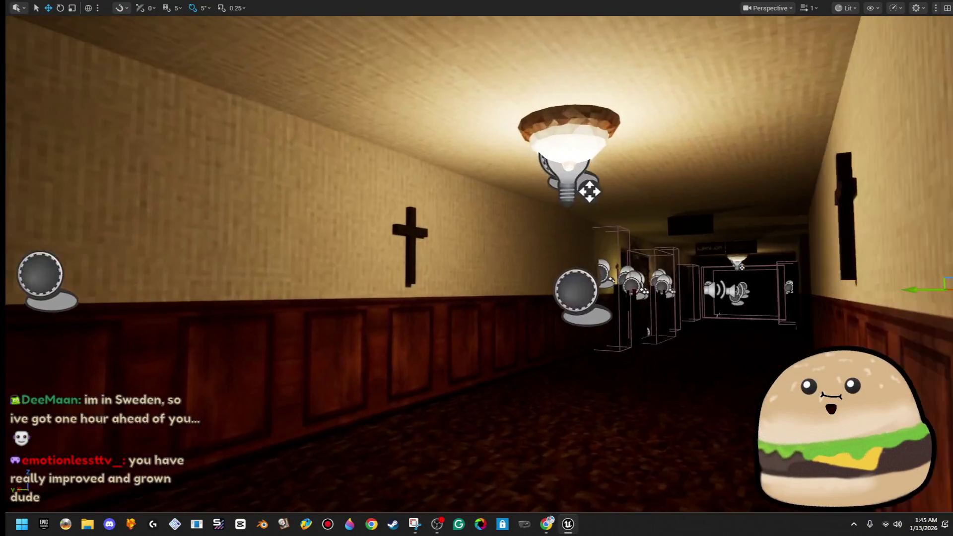
key("w")
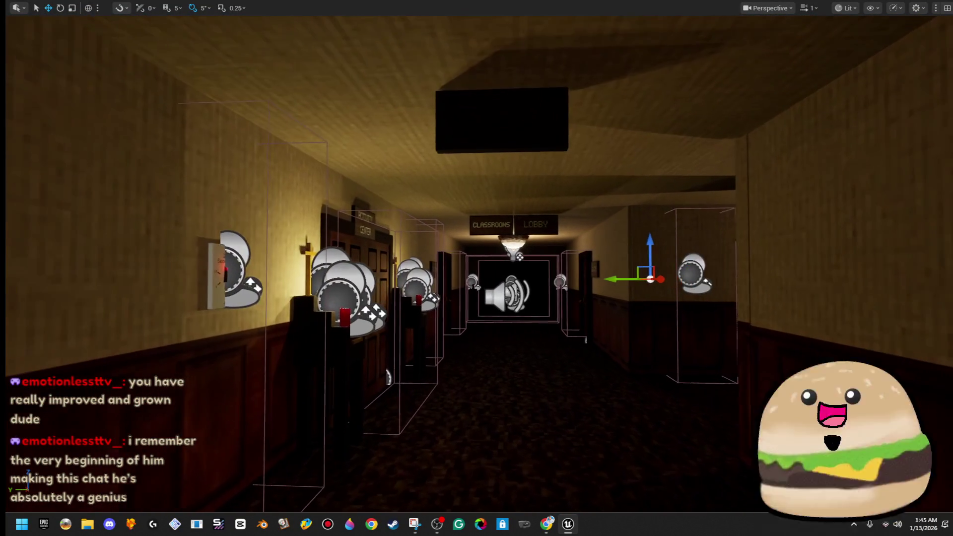
key("w")
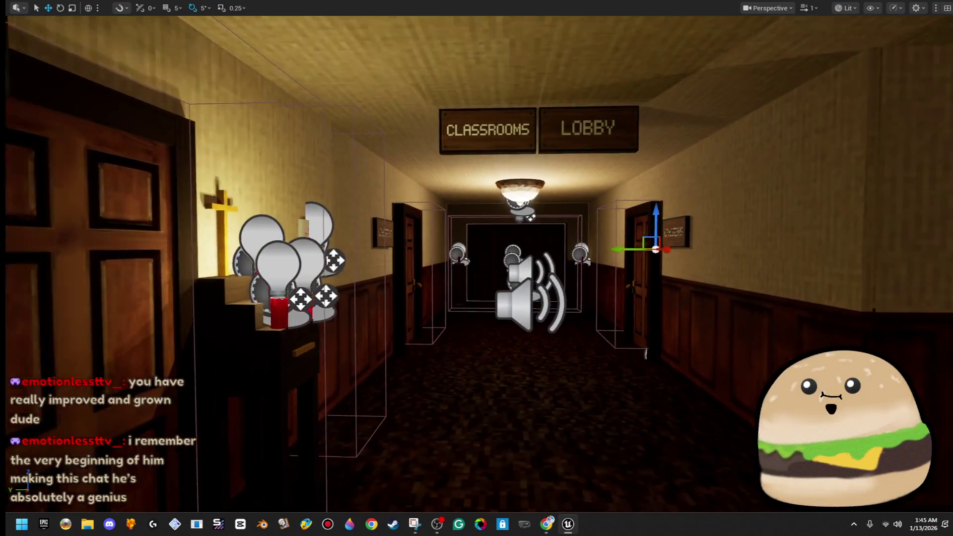
key("w")
key("w")
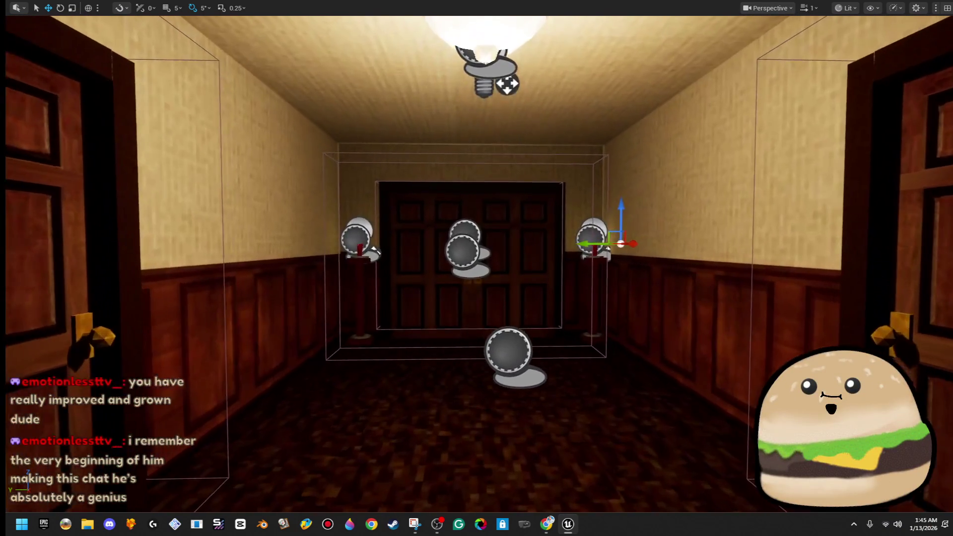
key("w")
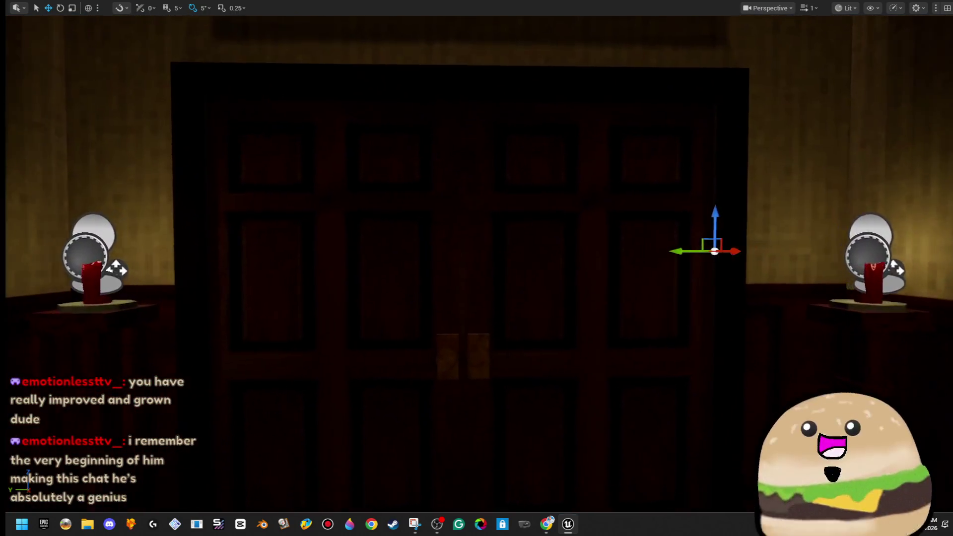
key("s")
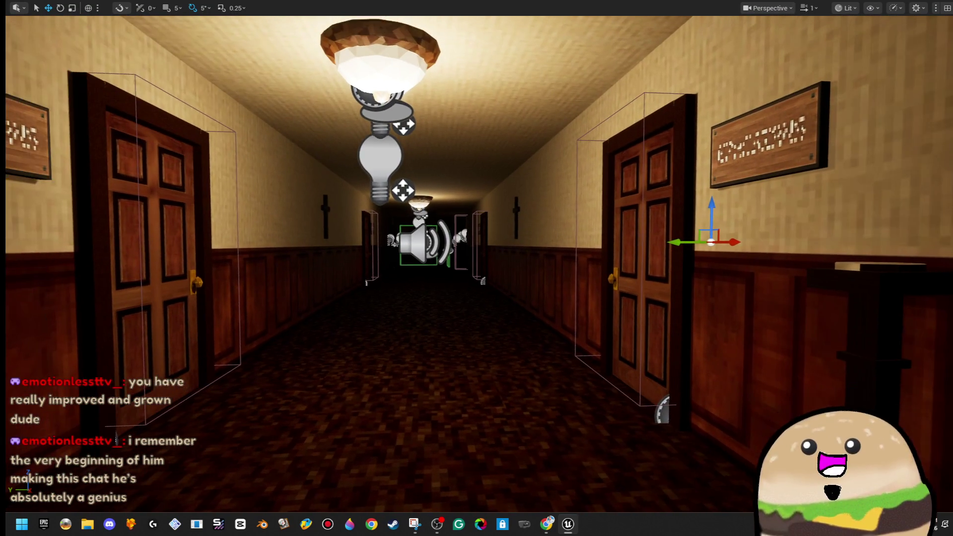
key("F11")
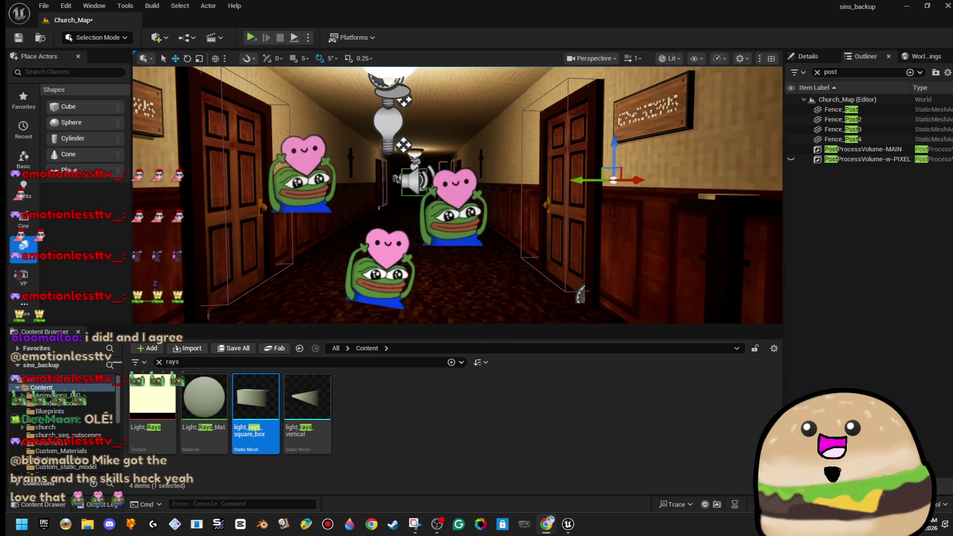
Open the Found_tapes level, discarding the church map changes
left_click(43, 6)
left_click(79, 53)
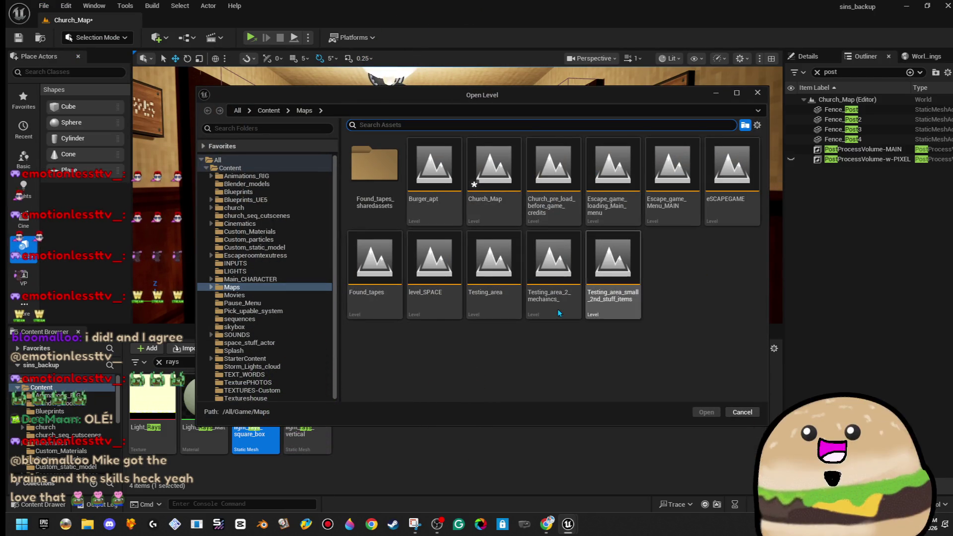
double_click(402, 302)
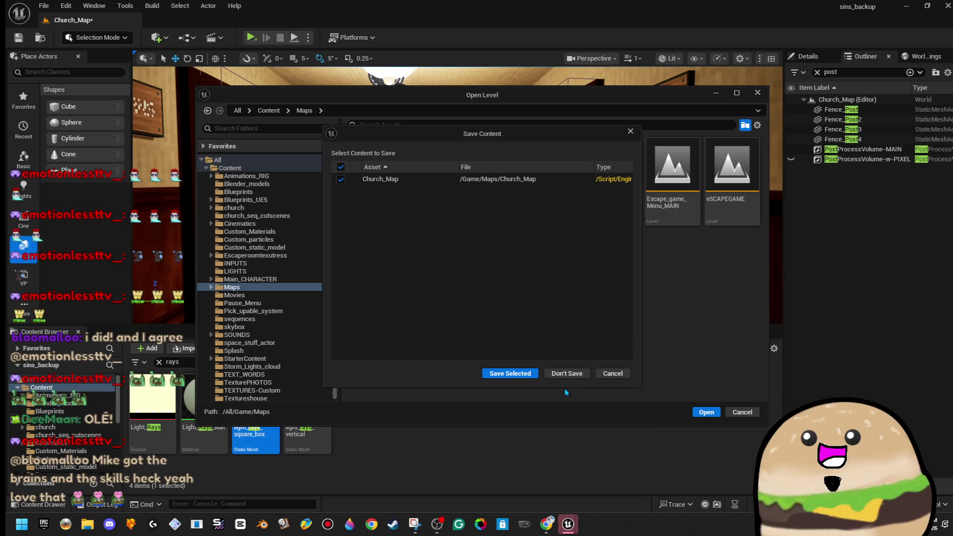
left_click(567, 375)
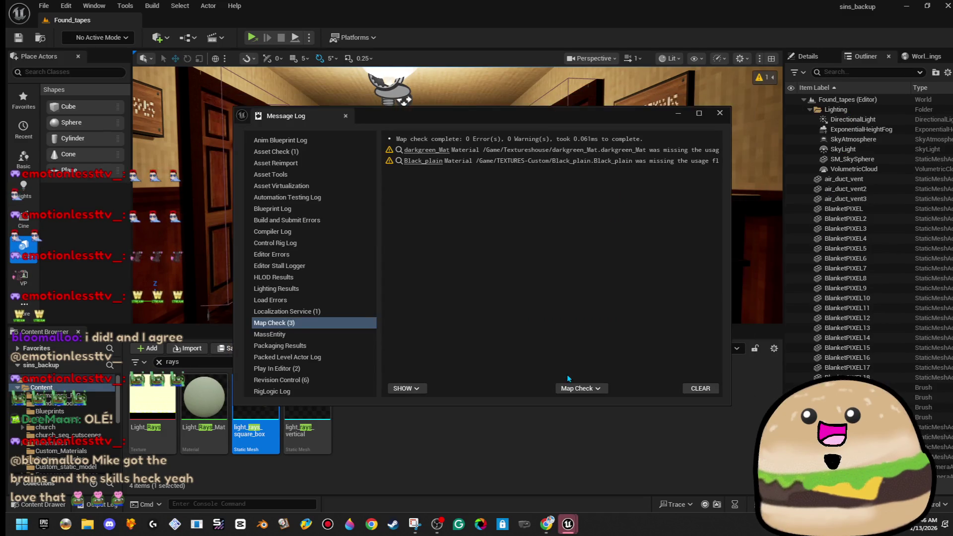
Clear and close the Message Log, enlarge the viewport and view the farm fullscreen
left_click(700, 388)
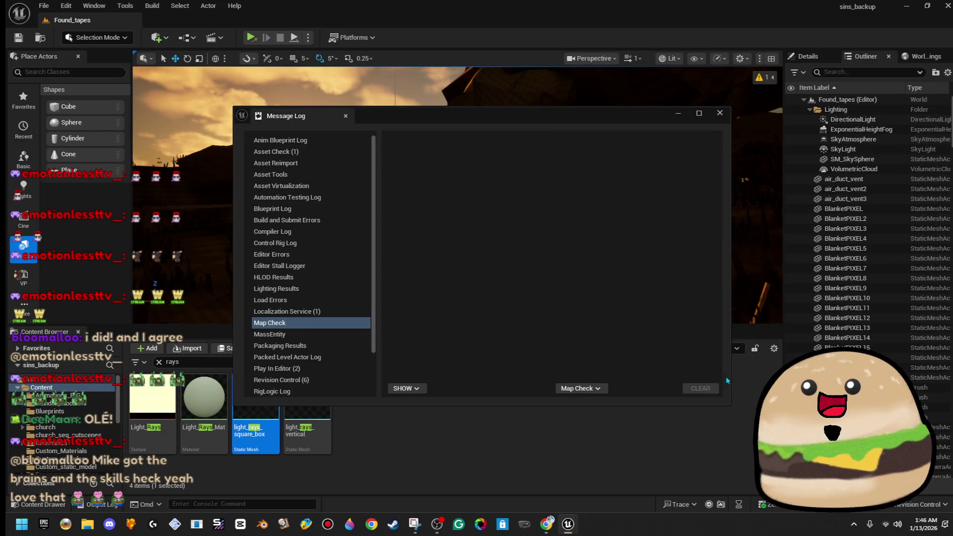
left_click(720, 114)
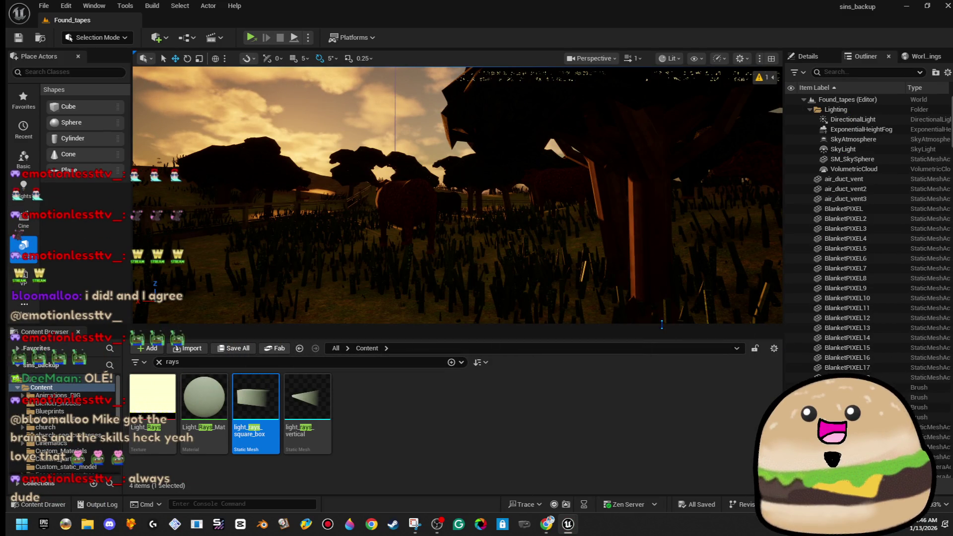
left_click_drag(664, 324, 664, 431)
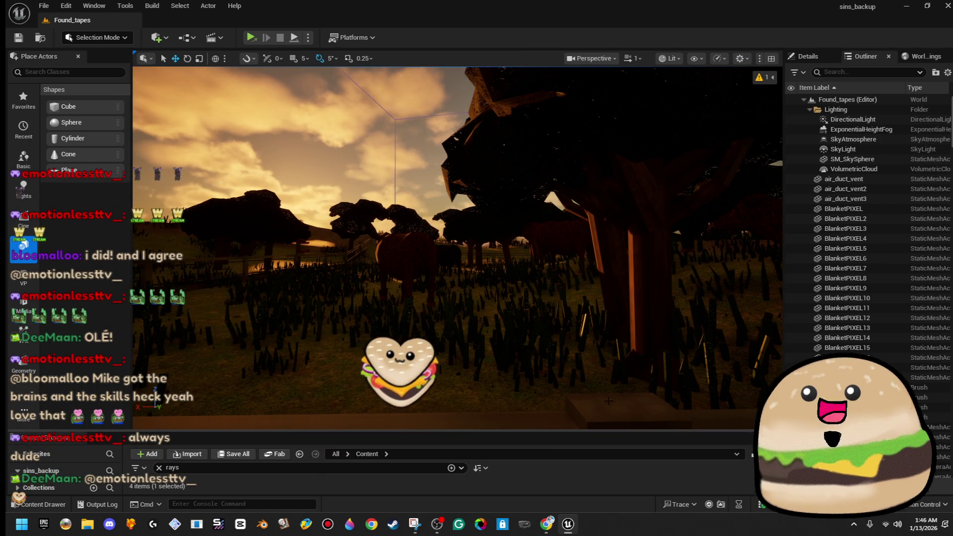
mouse_move(456, 238)
left_mouse_down()
mouse_move(395, 242)
mouse_move(514, 243)
mouse_move(515, 232)
mouse_move(528, 290)
mouse_move(530, 248)
left_mouse_up()
key("F11")
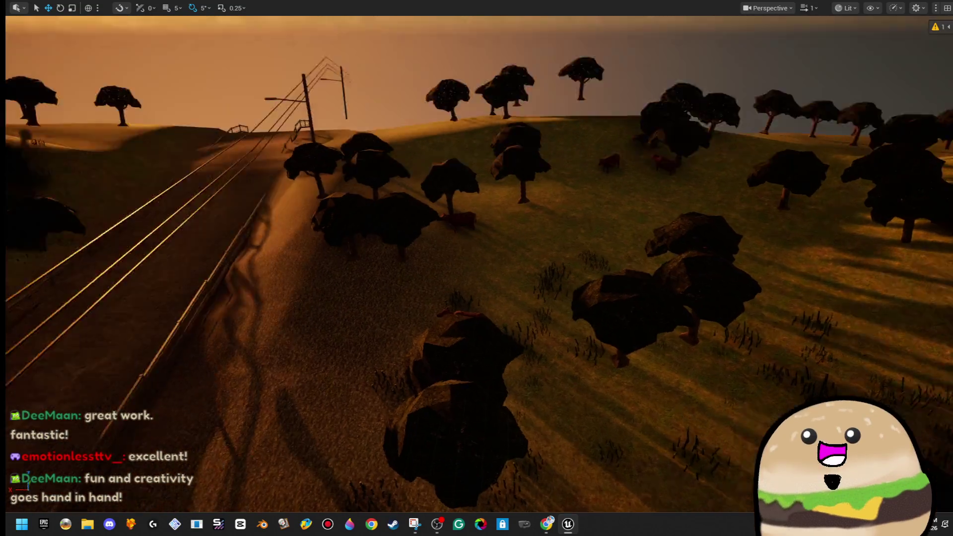
Fly past the barn, cows and trees down the sunset road to the BEEF BOX sign
key("s")
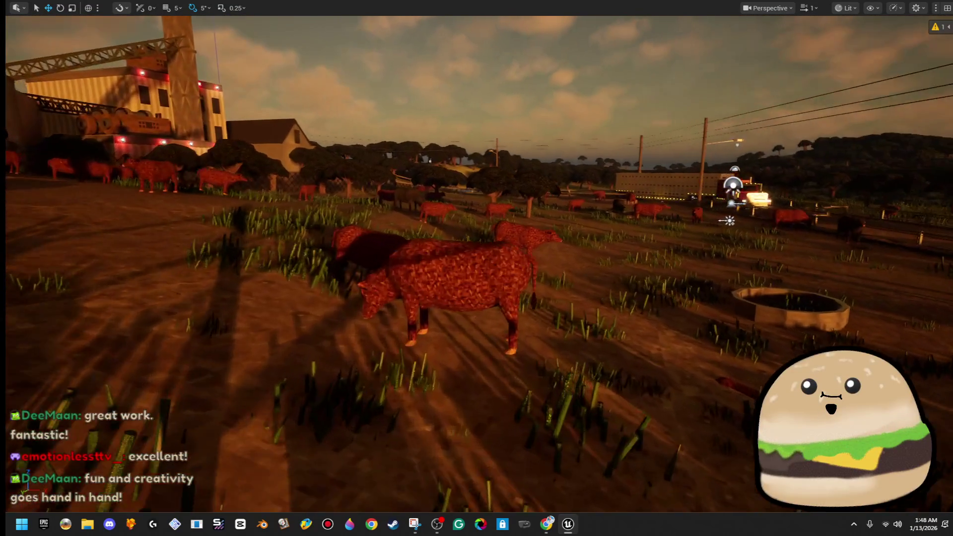
key("w")
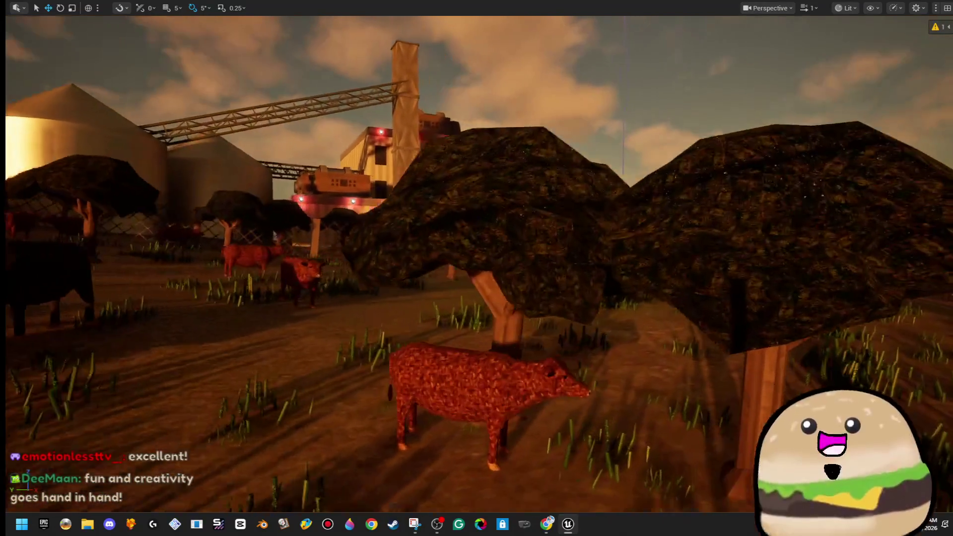
key("w")
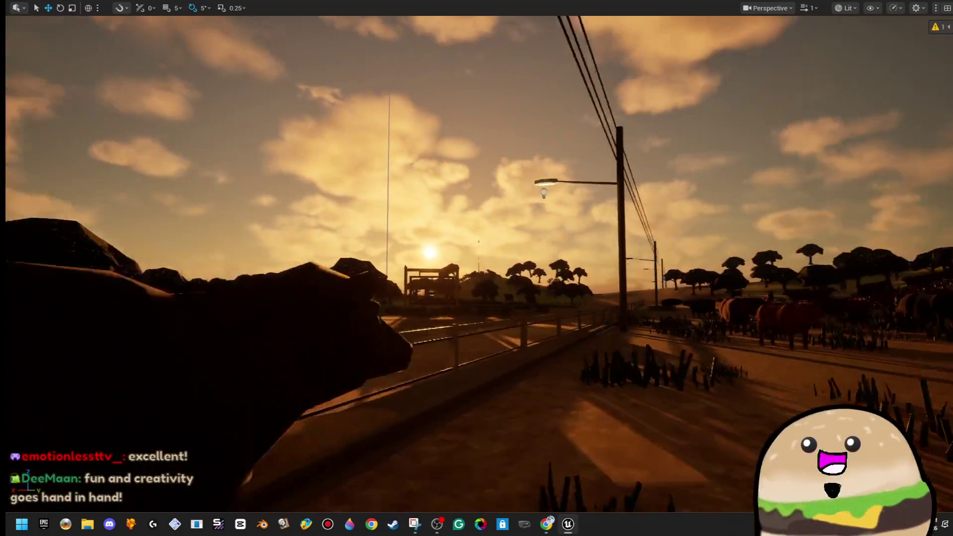
key("w")
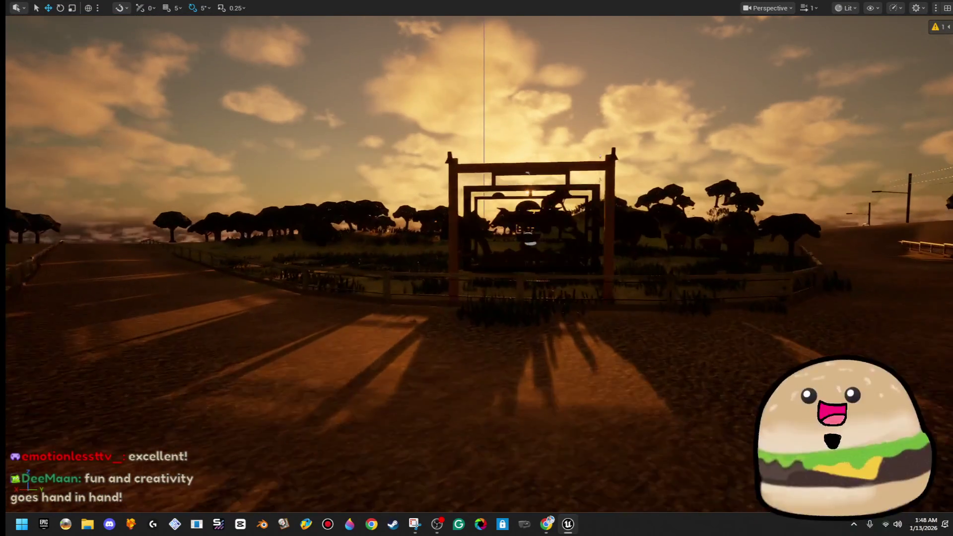
Circle the BEEF BOX sign, viewing it head-on, from the sides and from behind
key("s")
key("d")
key("a")
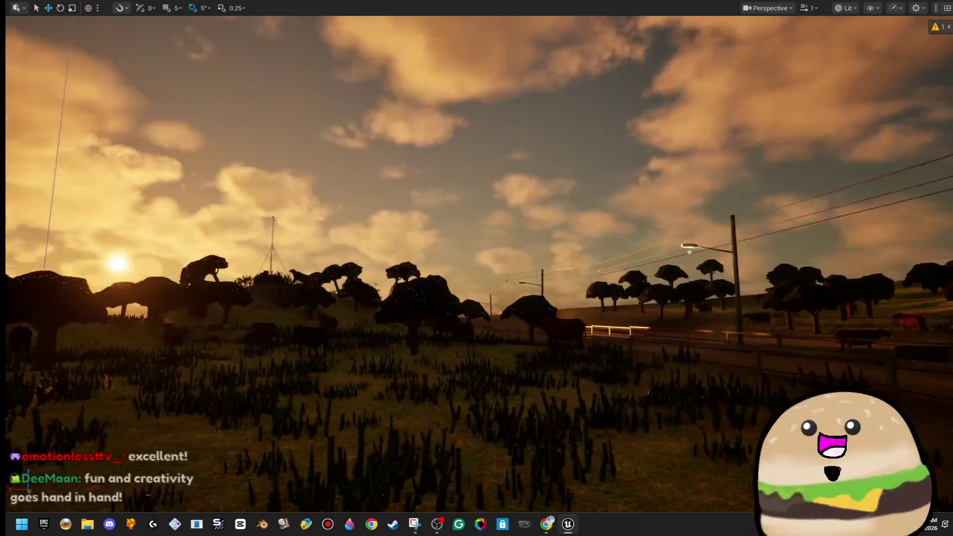
key("s")
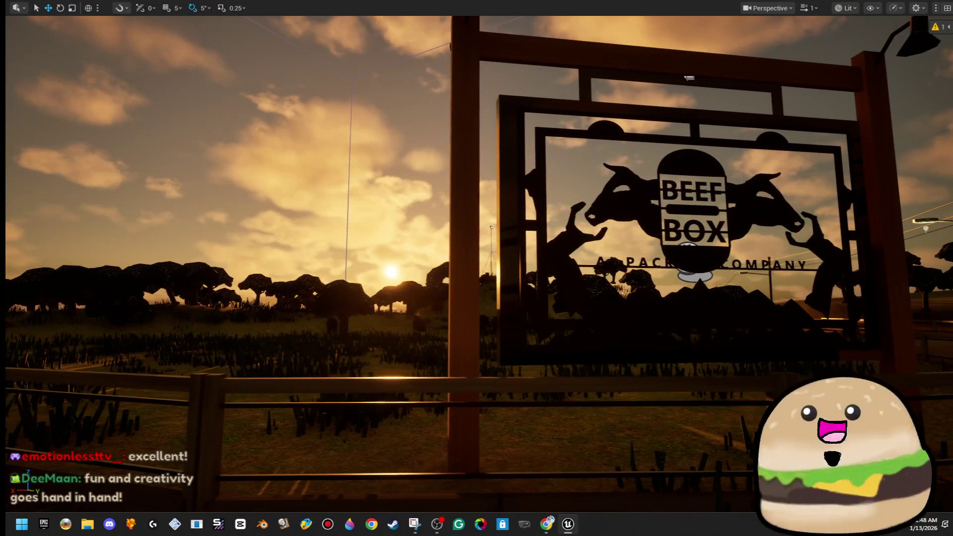
key("d")
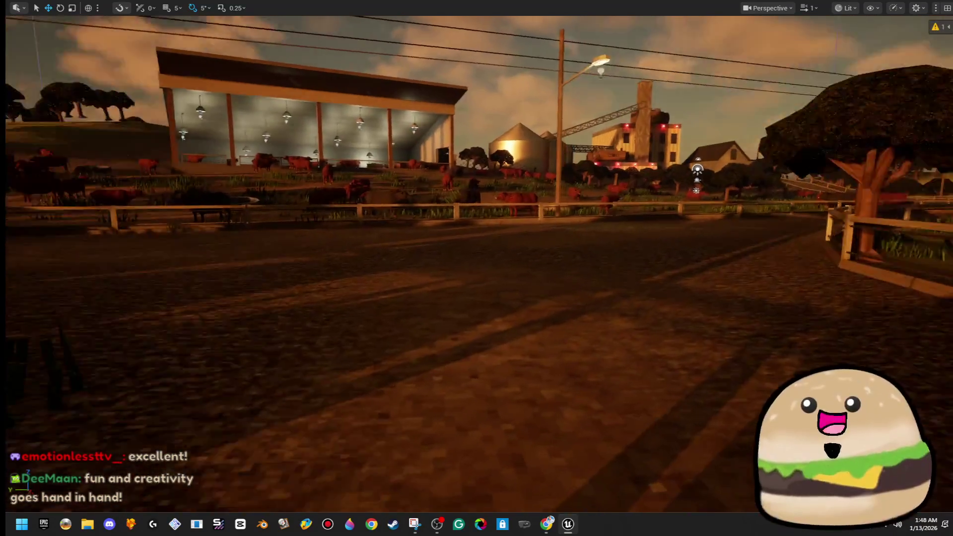
key("w")
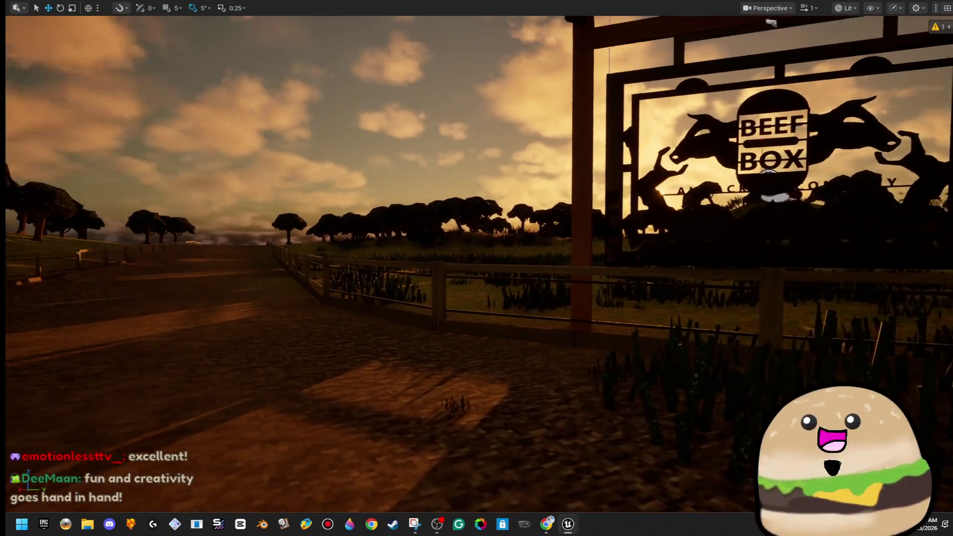
key("s")
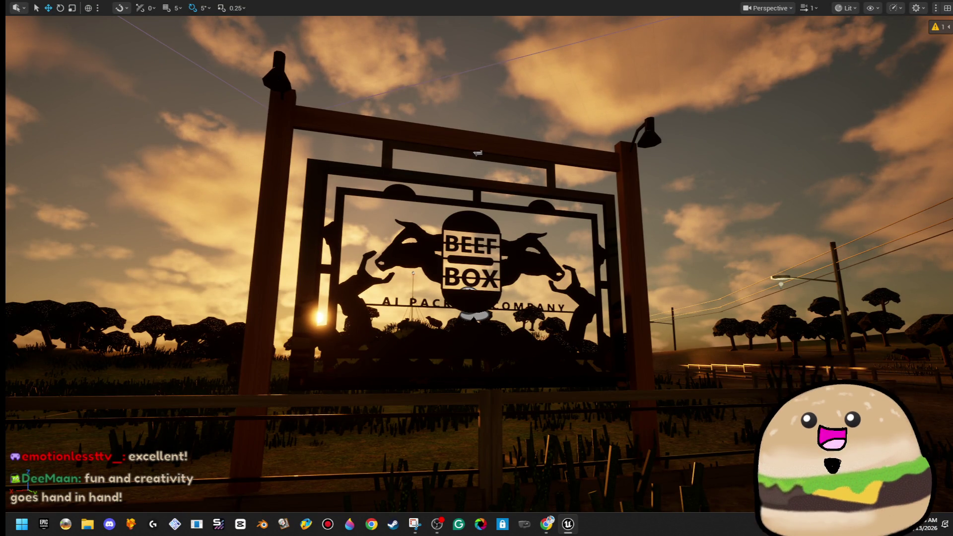
key("w")
key("w")
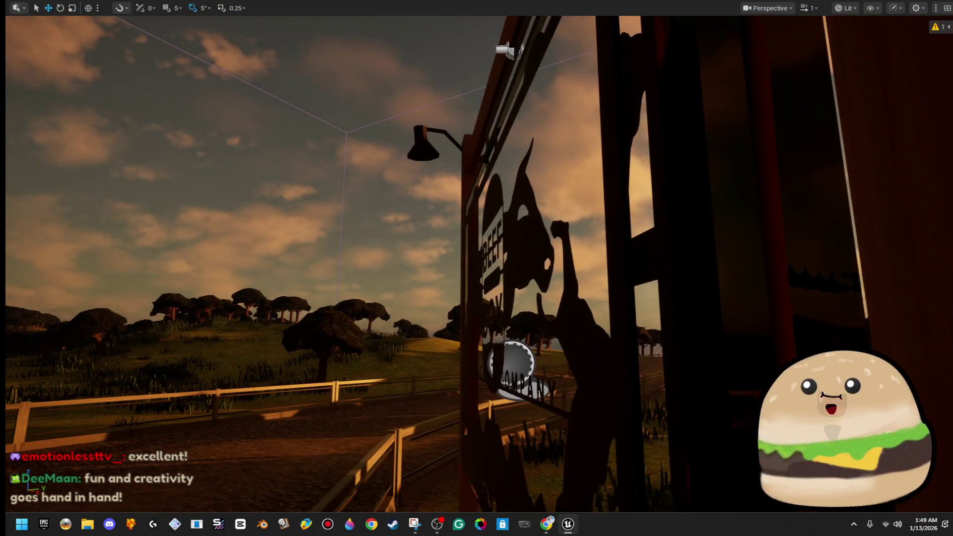
key("d")
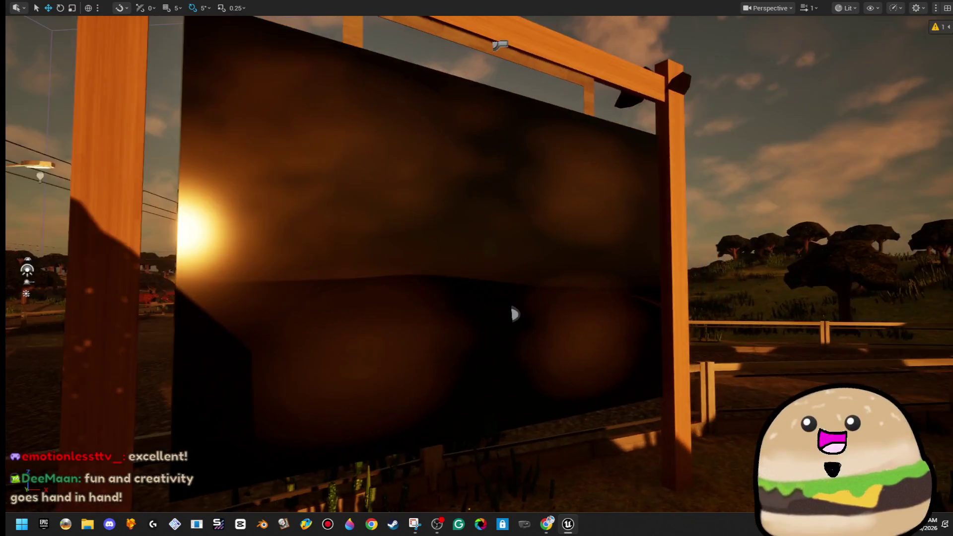
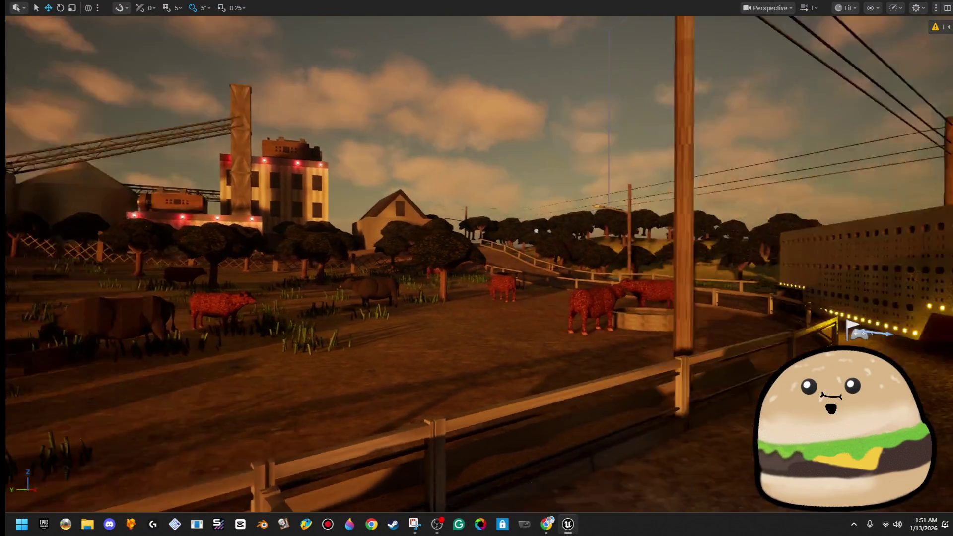
Leave full-screen to browse File > Open Level, then return to full-screen and open the view-mode list
key("F11")
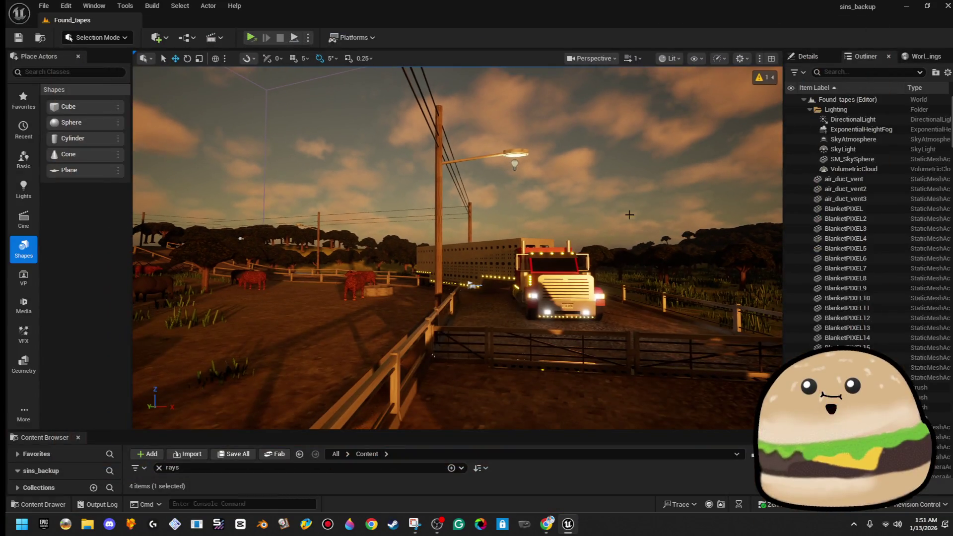
left_click(49, 6)
mouse_move(66, 6)
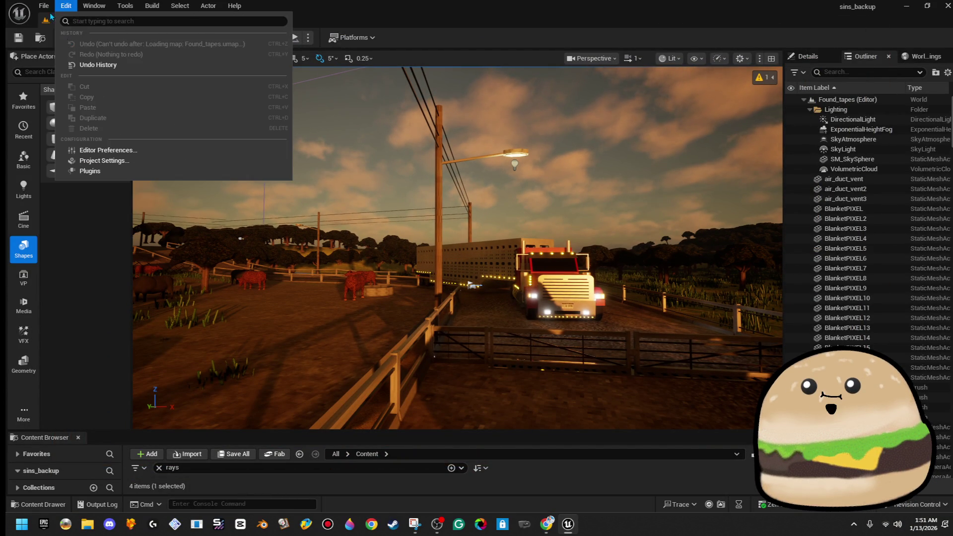
left_click(58, 54)
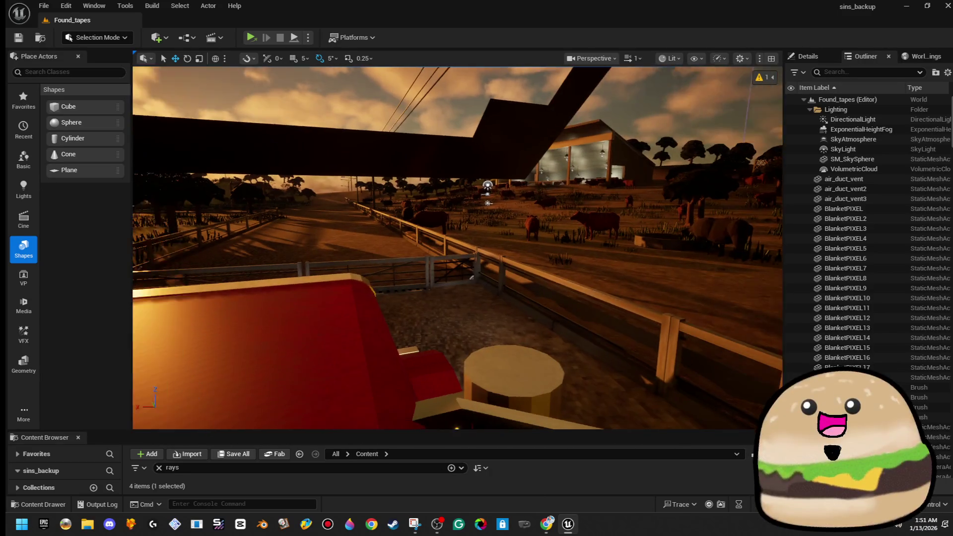
key("F11")
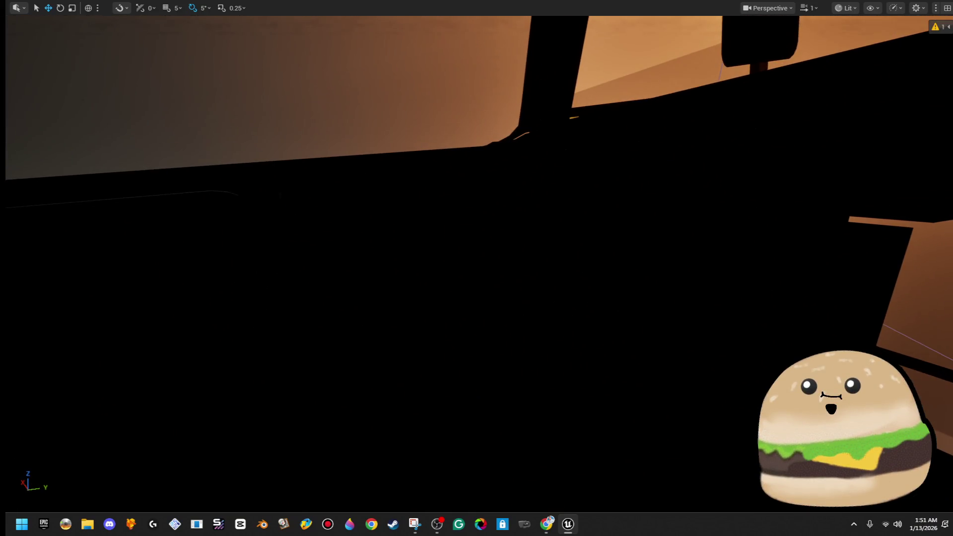
left_click(839, 8)
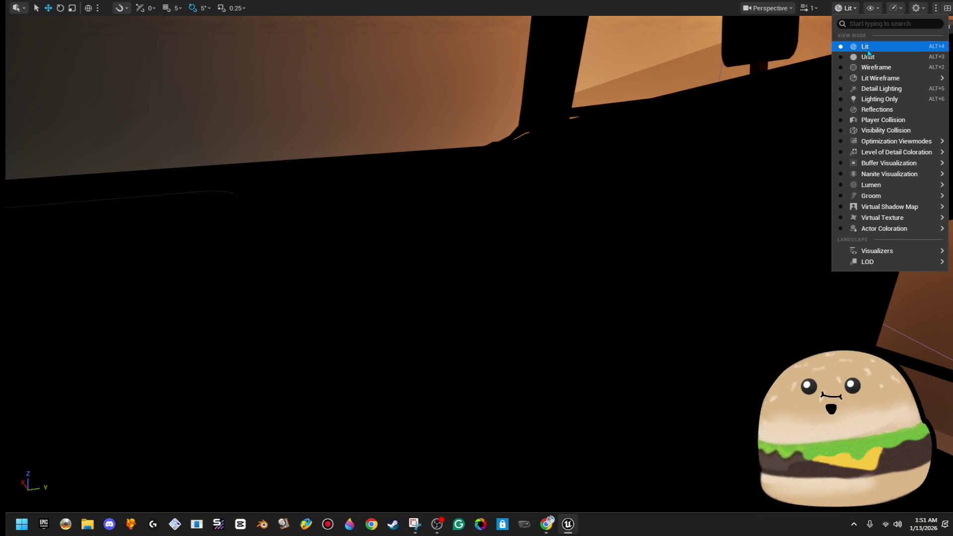
Render the farm viewport Unlit and press F11 to restore the editor panels
left_click(869, 57)
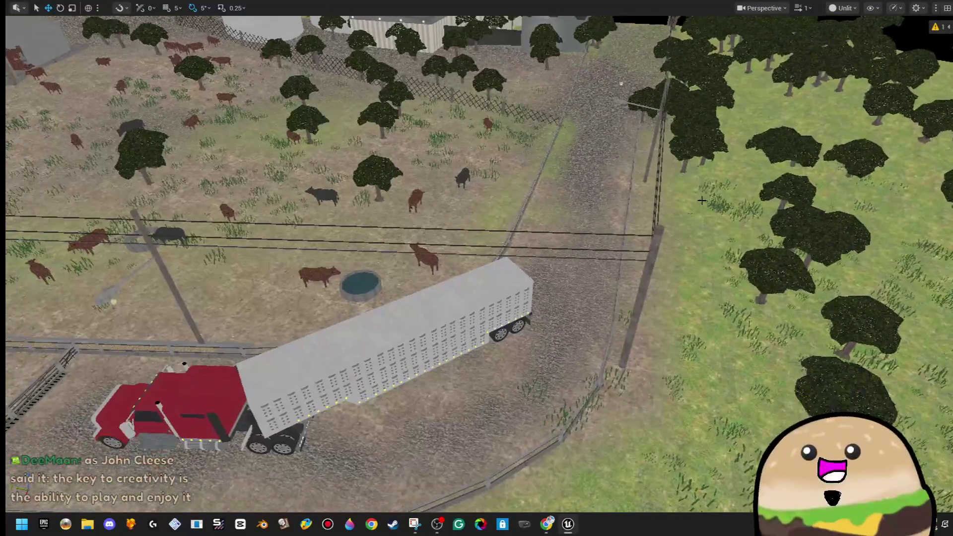
key("F11")
left_click(47, 5)
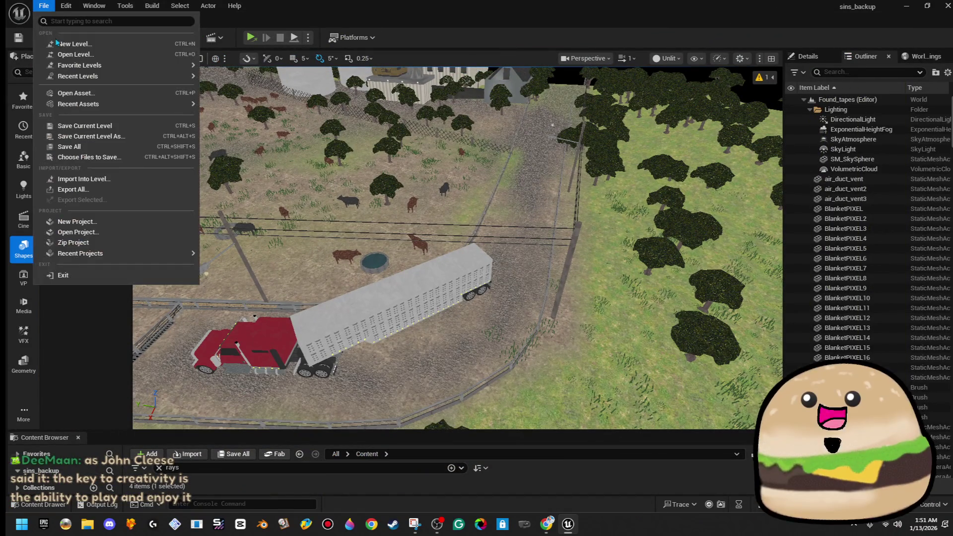
Open Testing_area_2_mechaincs_ from the Maps folder and orbit the view around the red truck
left_click(70, 56)
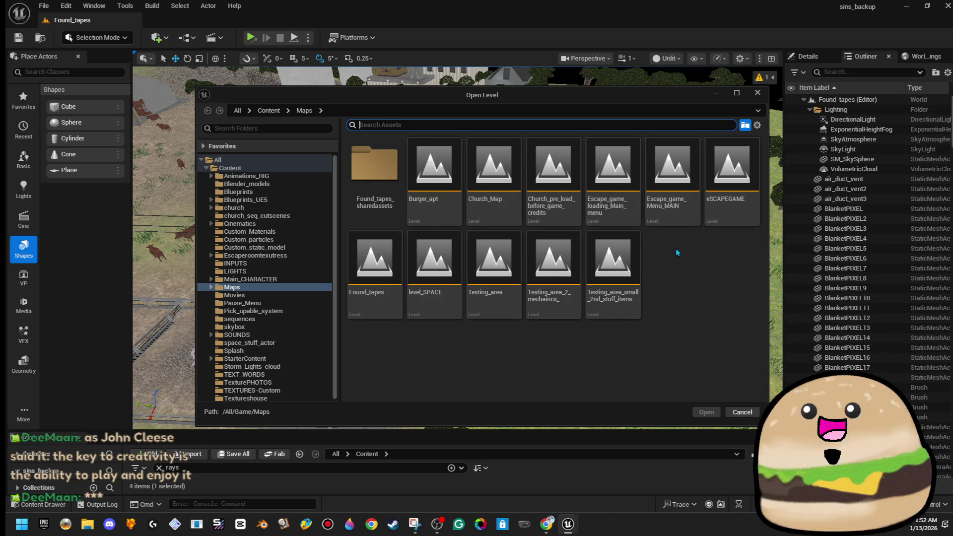
left_click(563, 309)
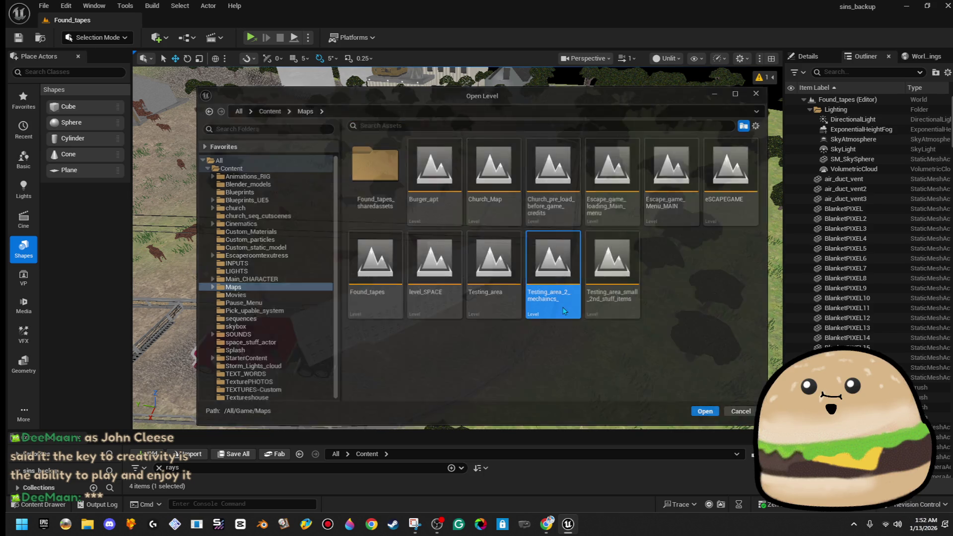
double_click(562, 310)
left_click_drag(562, 306, 562, 306)
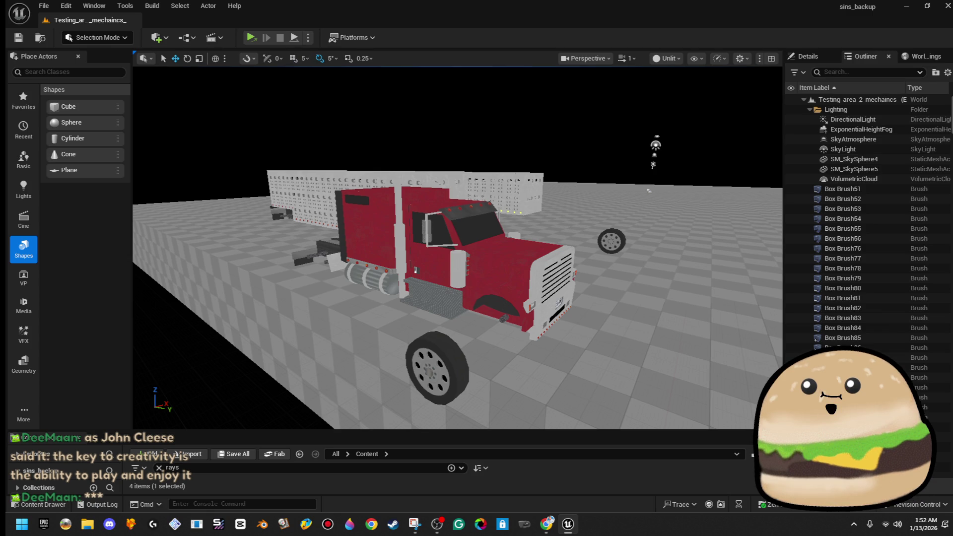
Switch the viewport to Lit and inspect the truck's grille from above
left_click(674, 59)
left_click(682, 96)
left_click_drag(562, 306, 562, 306)
left_click_drag(305, 130, 305, 130)
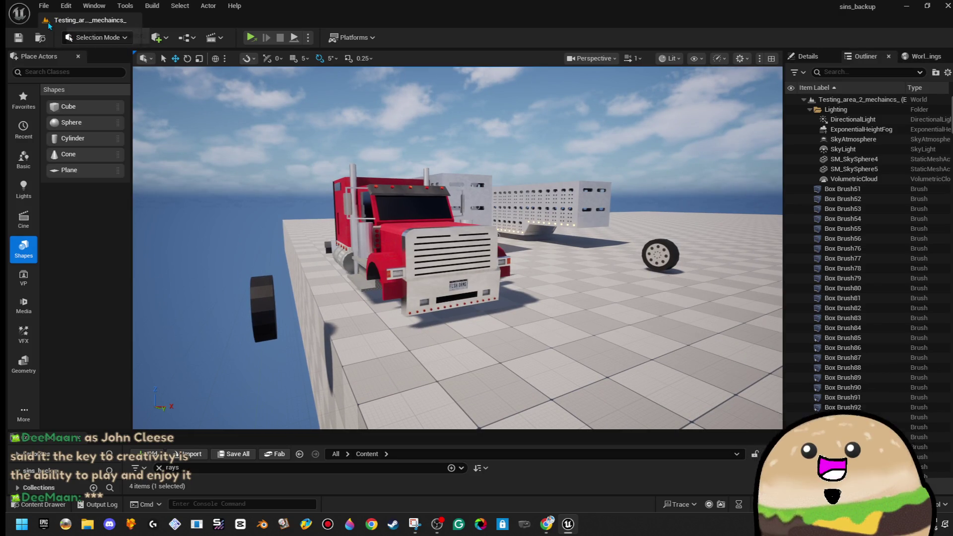
Open the Testing_area_small_2nd_stuff_items level
left_click(44, 6)
left_click(94, 55)
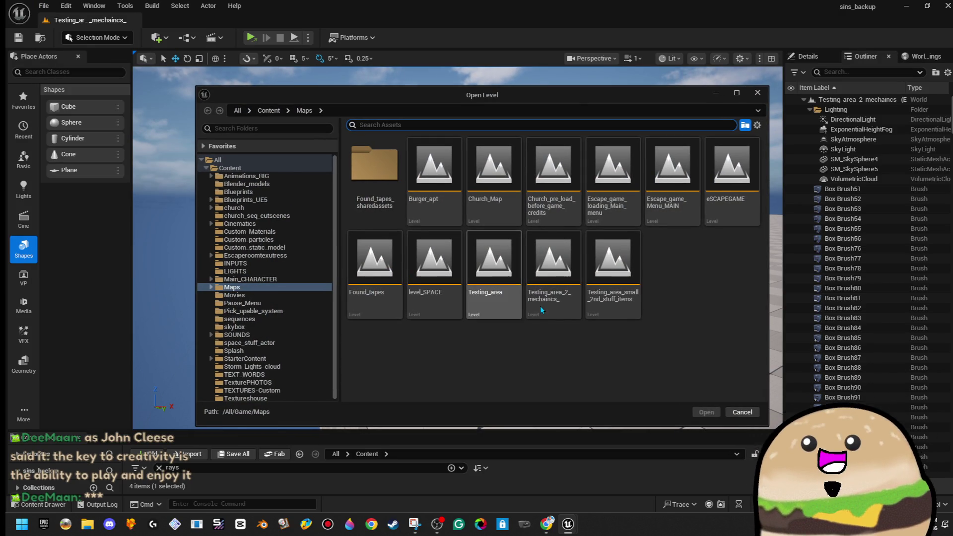
double_click(626, 307)
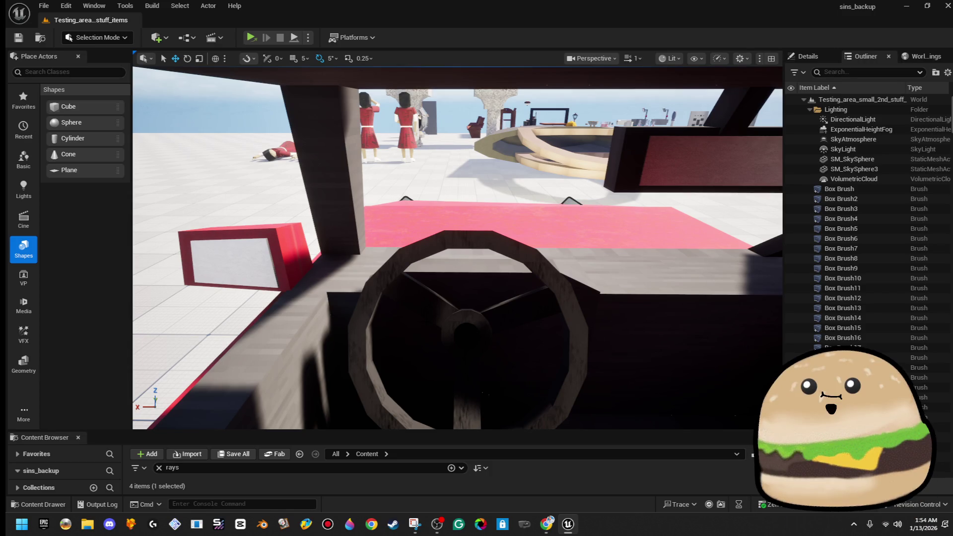
Fly the camera into the red car's cabin and toggle immersive mode on and off
scroll(457, 248, "down", 3)
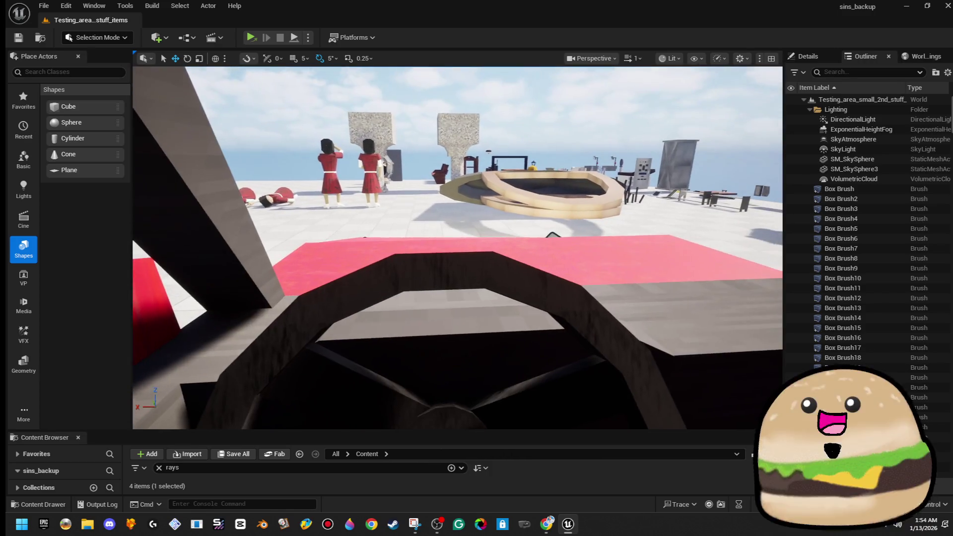
left_click_drag(457, 248, 606, 248)
mouse_move(457, 248)
left_mouse_down()
mouse_move(476, 223)
mouse_move(426, 238)
mouse_move(432, 258)
mouse_move(417, 233)
mouse_move(397, 233)
mouse_move(610, 240)
mouse_move(494, 270)
mouse_move(476, 253)
mouse_move(496, 243)
left_mouse_up()
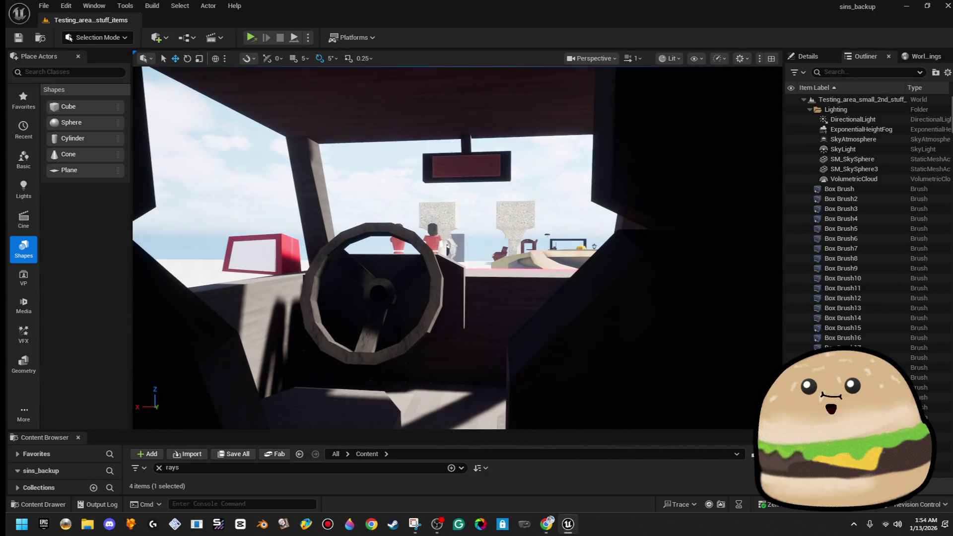
key("F11")
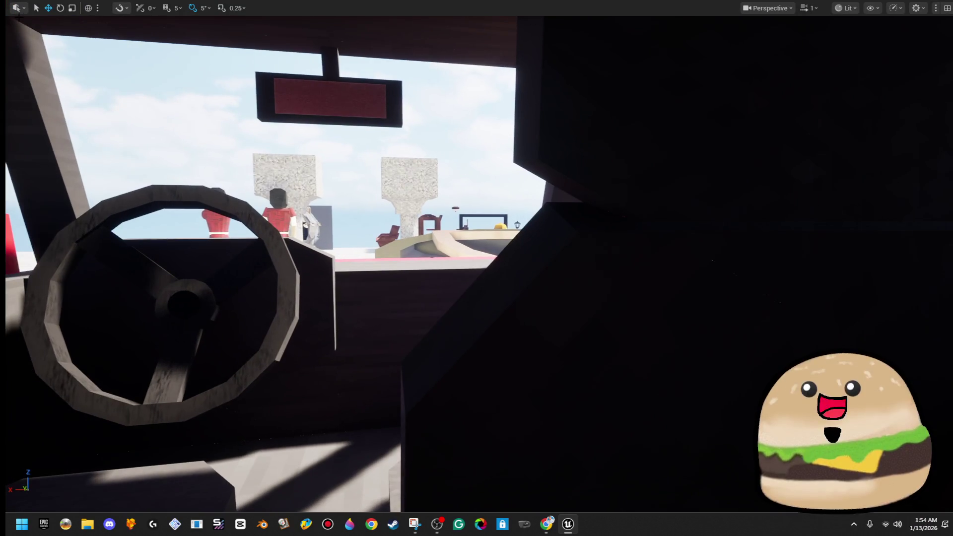
key("F11")
left_click(44, 5)
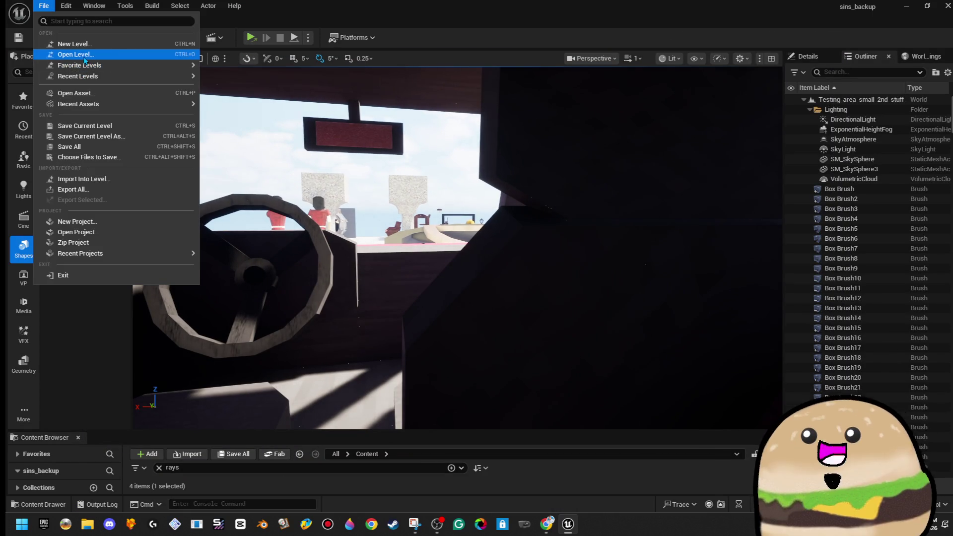
Open the Church_Map level
left_click(74, 54)
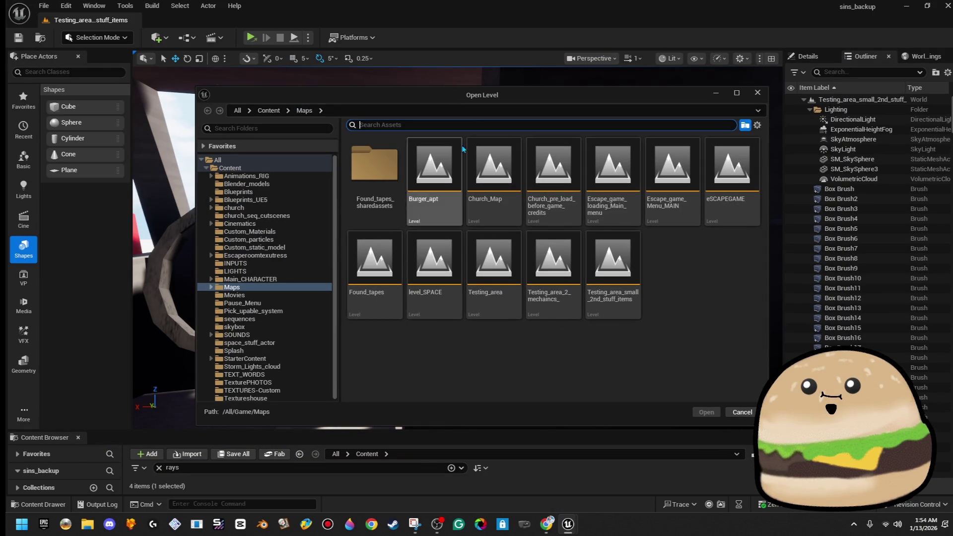
left_click(507, 217)
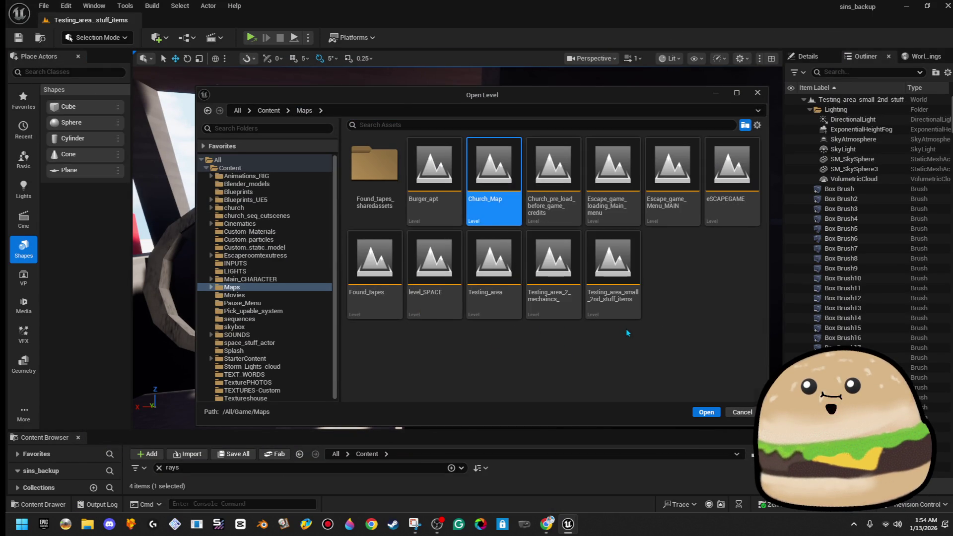
key("Return")
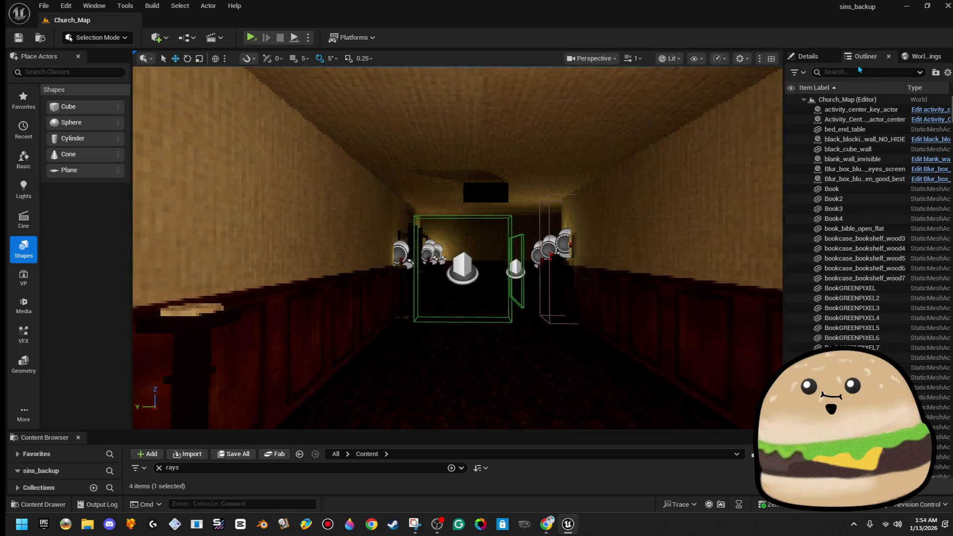
Search the Outliner for 'post' and hide PostProcessVolume-w-PIXEL
left_click(854, 70)
type("post")
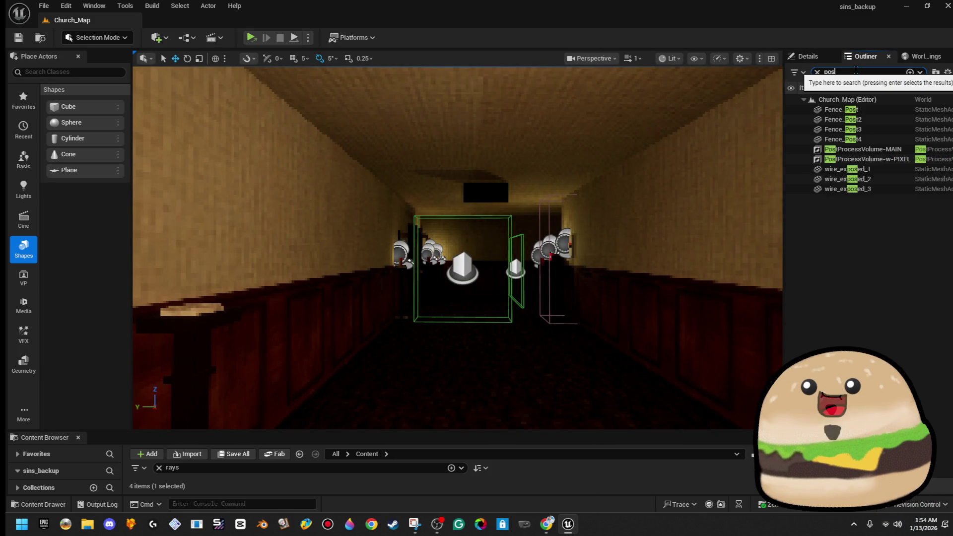
left_click(791, 160)
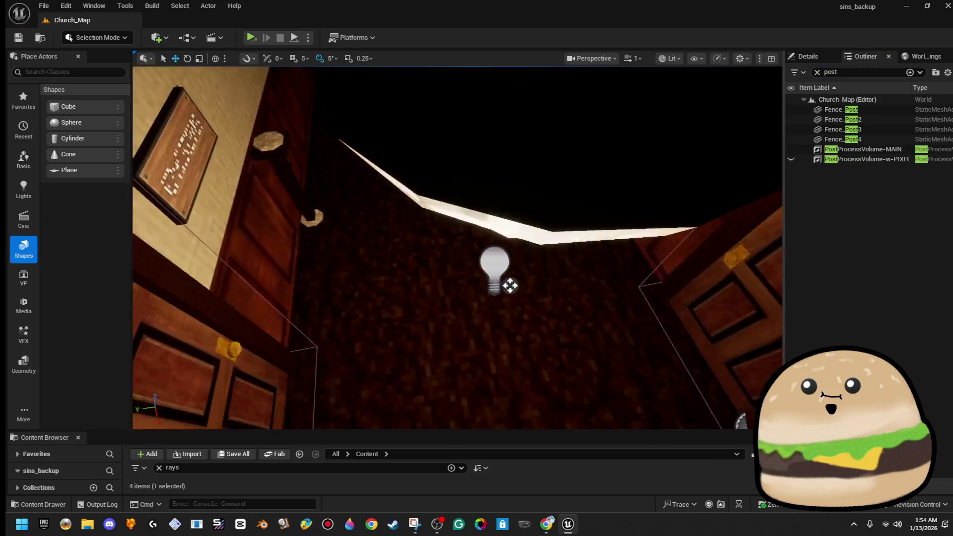
Render the viewport Unlit and select the road and ground piece
left_click(676, 58)
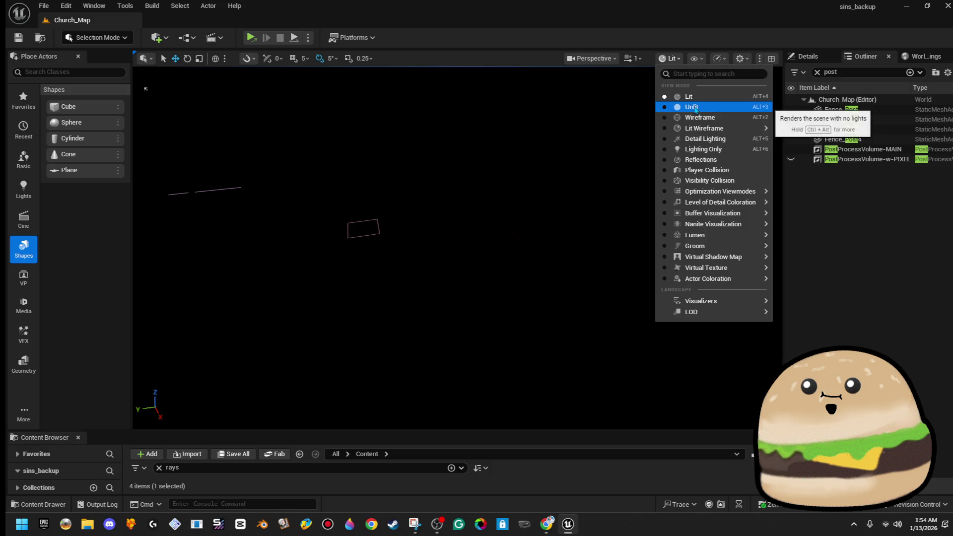
left_click(677, 103)
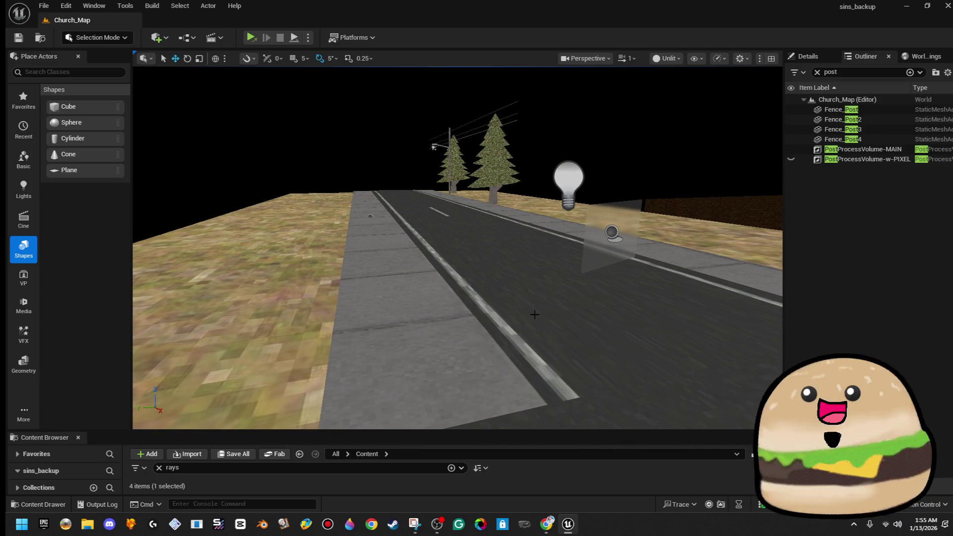
left_click(370, 216)
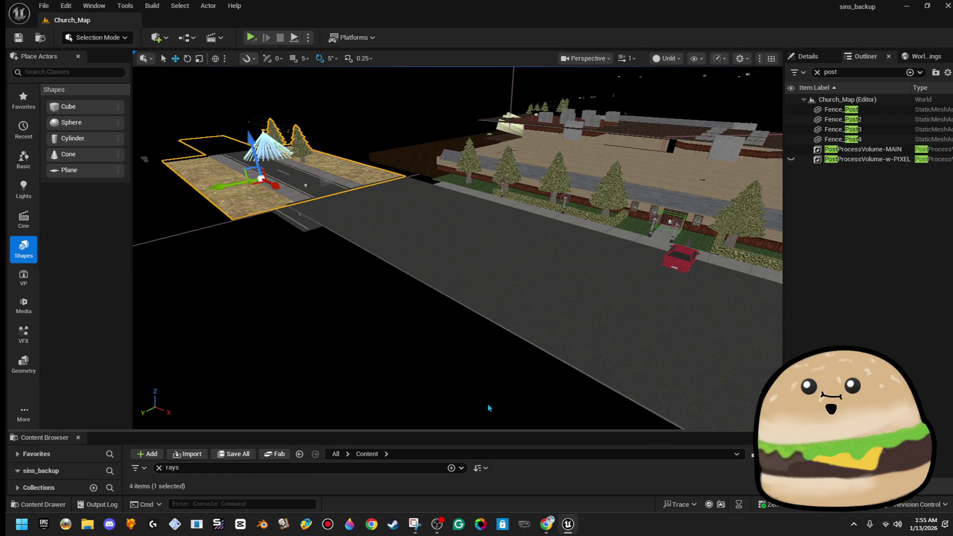
left_click(214, 37)
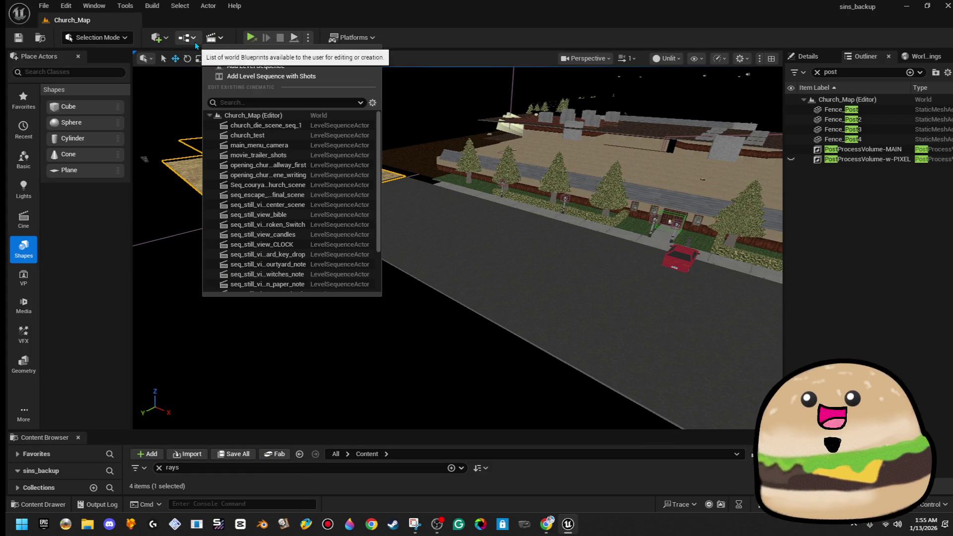
Open seq_escape_church_final_scene, enlarge its editor, and scrub to frame 0058
scroll(295, 259, "down", 5)
scroll(295, 259, "up", 5)
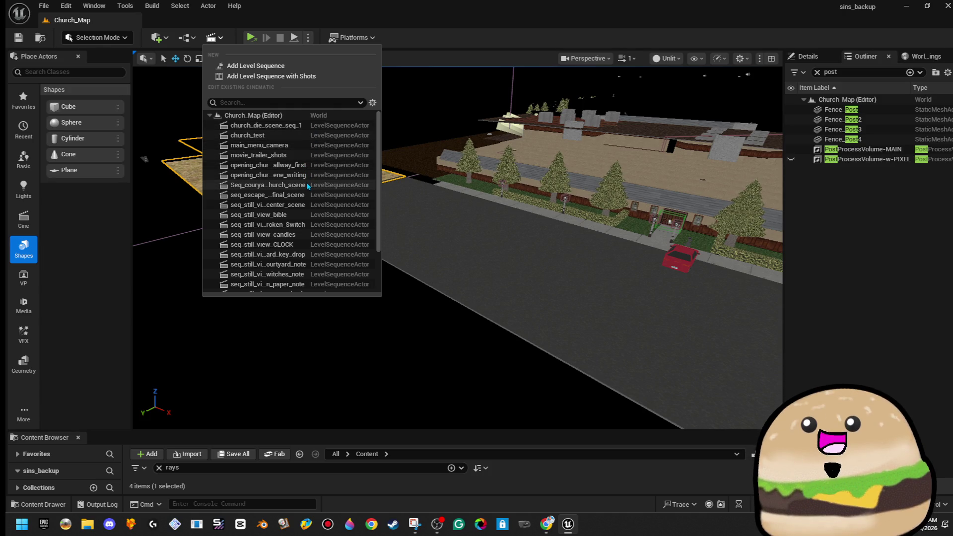
left_click(291, 195)
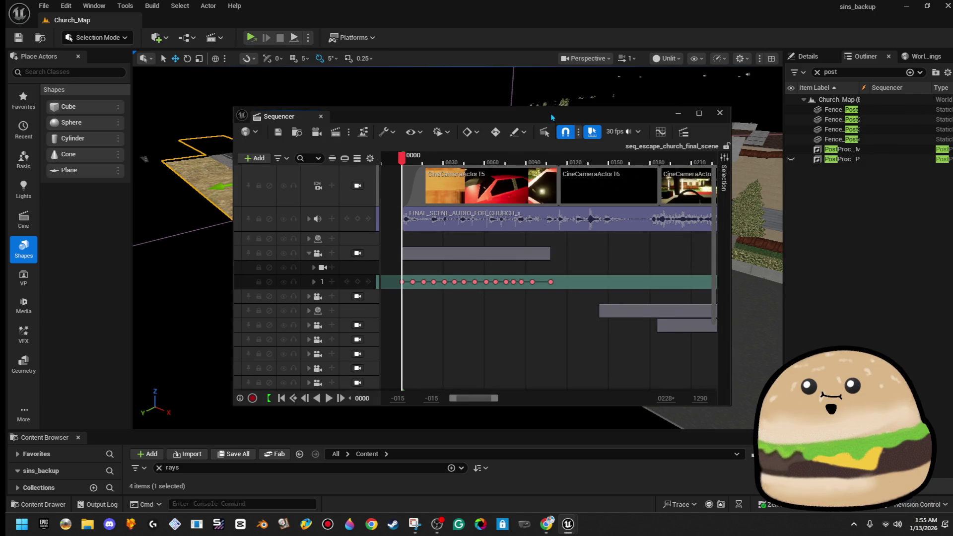
left_click_drag(550, 117, 499, 119)
double_click(499, 119)
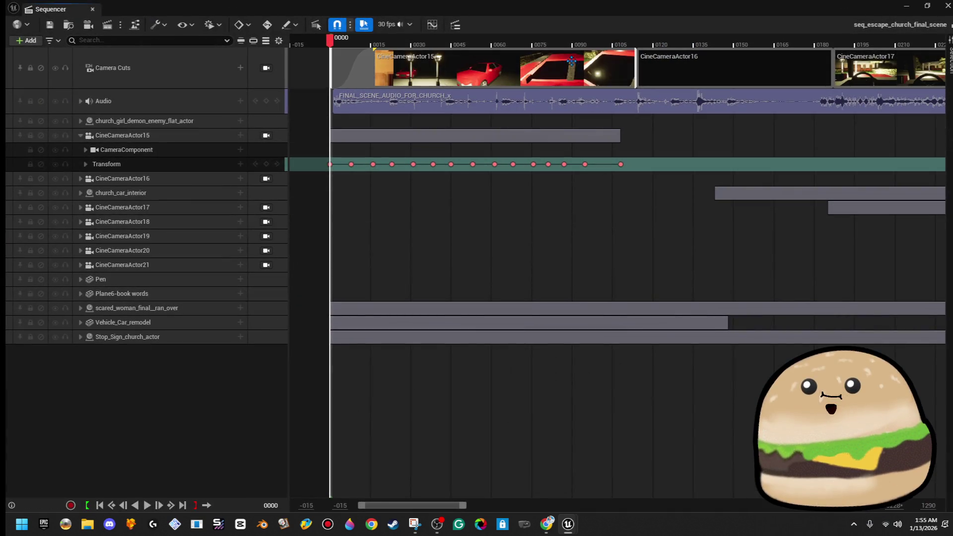
left_click_drag(462, 49, 486, 42)
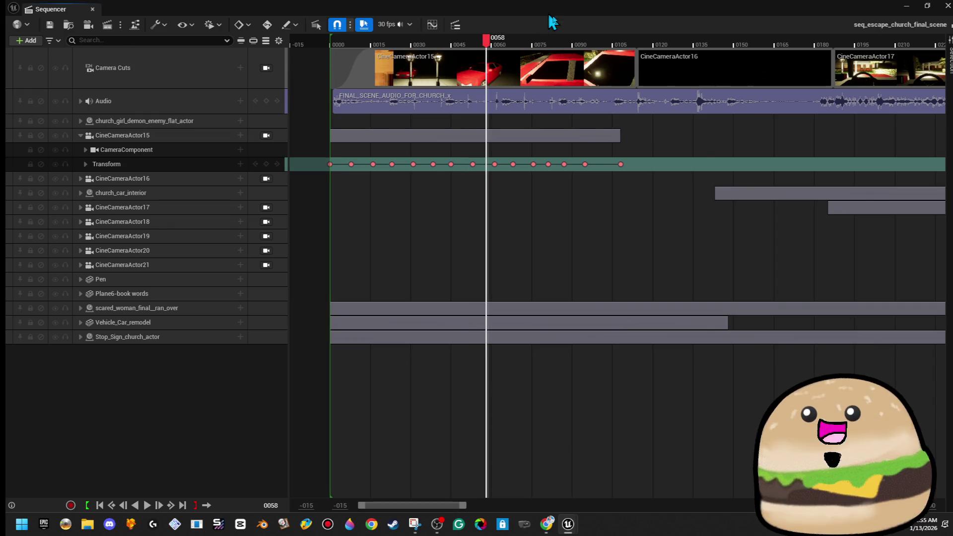
Select CineCameraActor15, scrub back to frame 0012, and frame the church door and lamp post
key("alt+Tab")
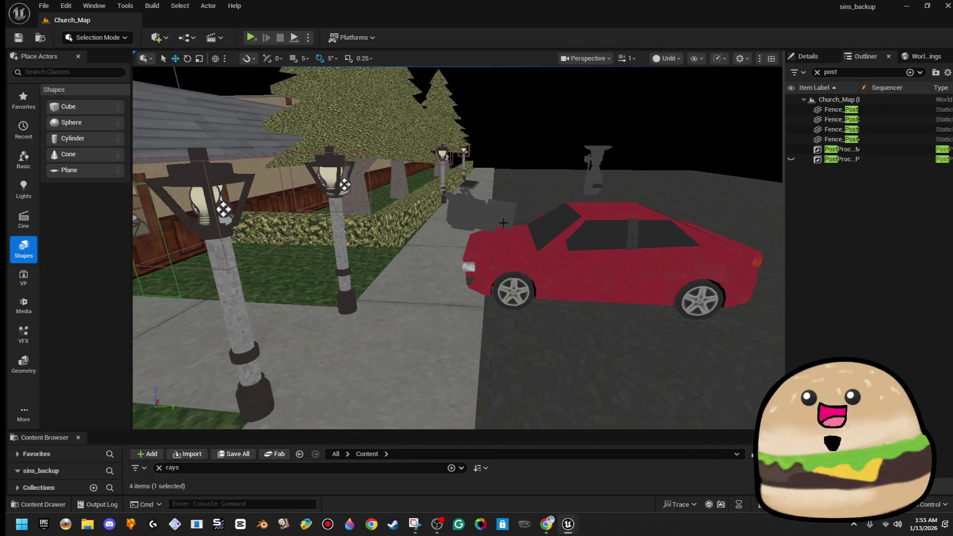
left_click(475, 208)
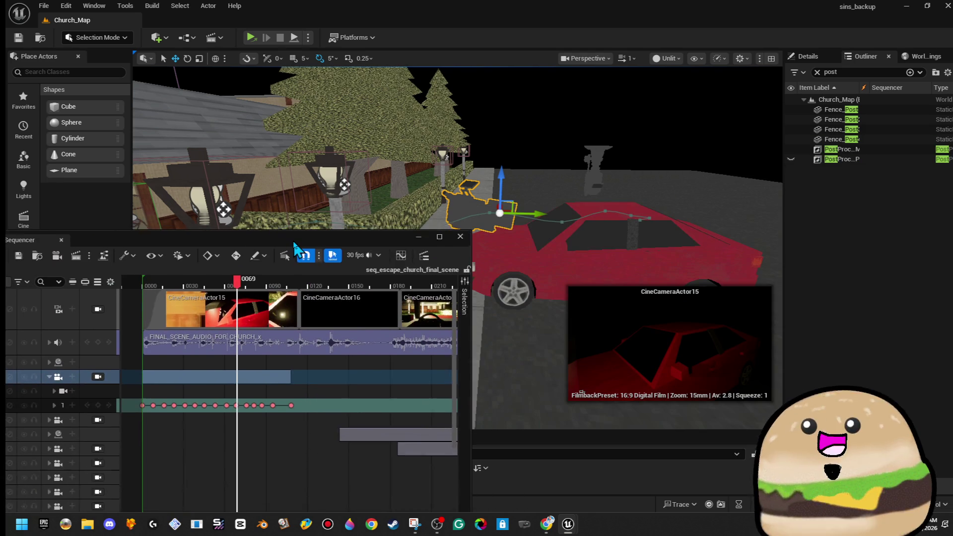
left_click_drag(298, 249, 261, 281)
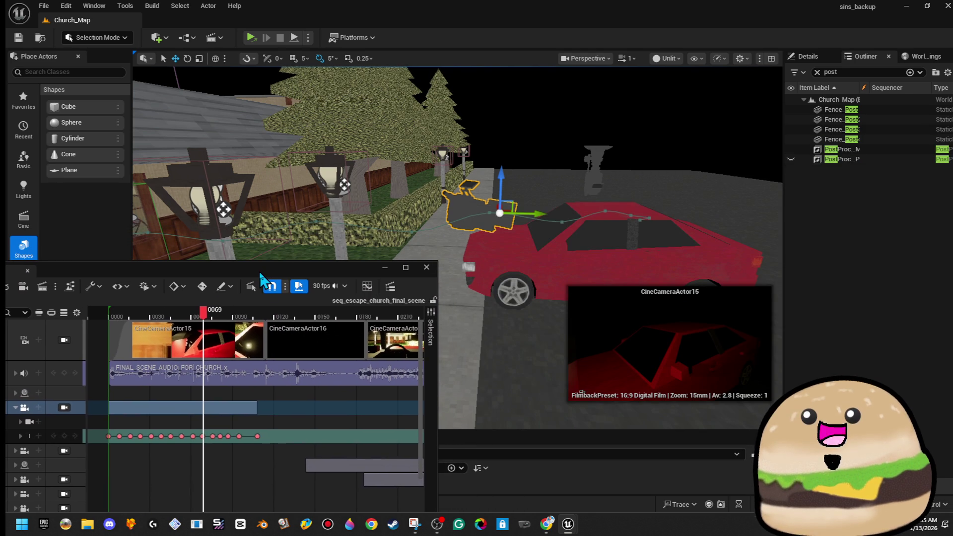
left_click_drag(149, 313, 130, 320)
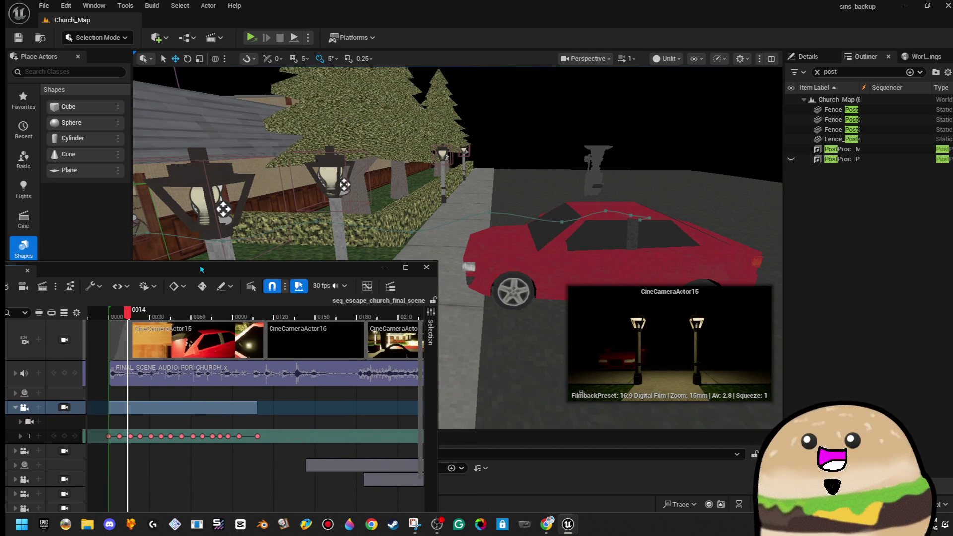
left_click_drag(200, 269, 192, 275)
key("f")
scroll(456, 169, "up", 3)
scroll(457, 168, "down", 4)
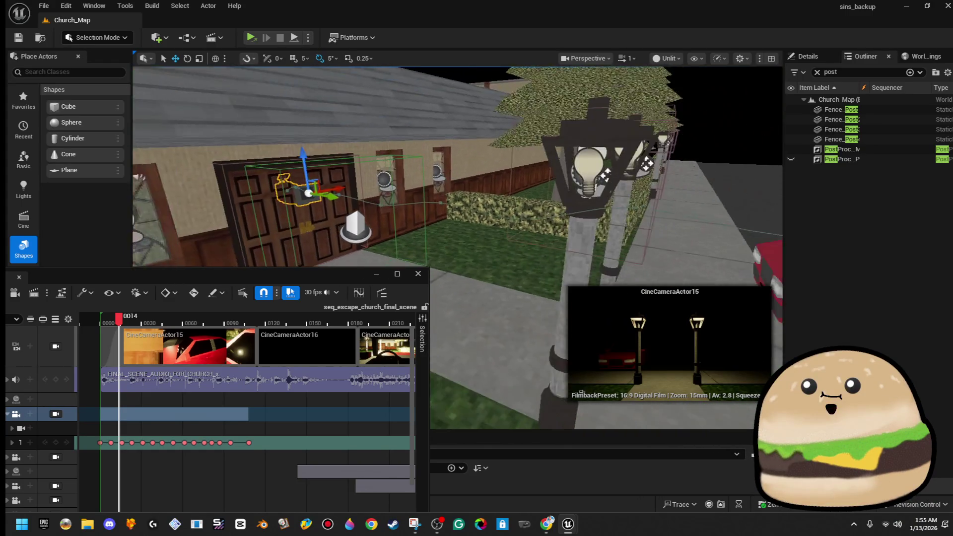
left_click_drag(277, 248, 288, 261)
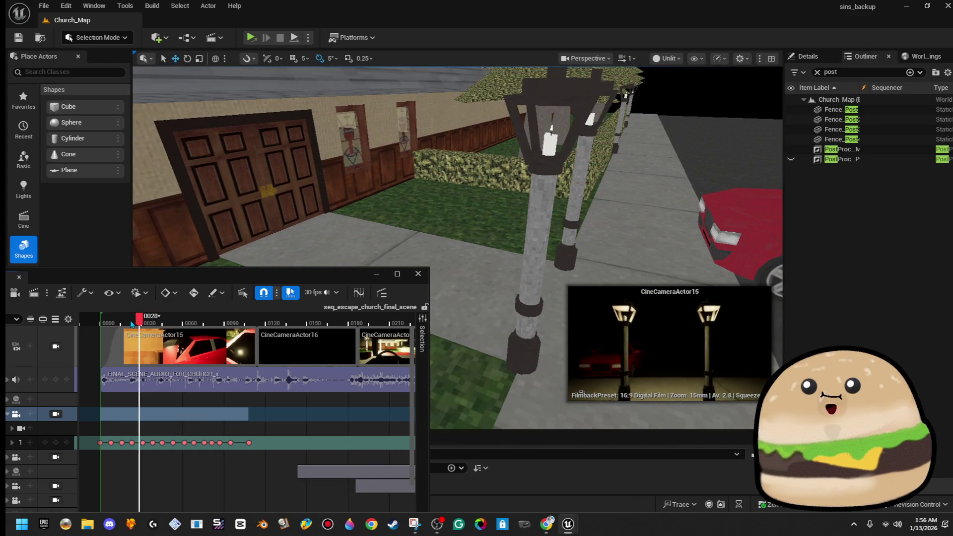
Play and scrub CineCameraActor15's shot from frame 0027 to 0167, viewing the red car
left_click(112, 323)
left_click_drag(139, 321, 194, 318)
left_click_drag(447, 223, 397, 189)
left_click_drag(270, 259, 268, 259)
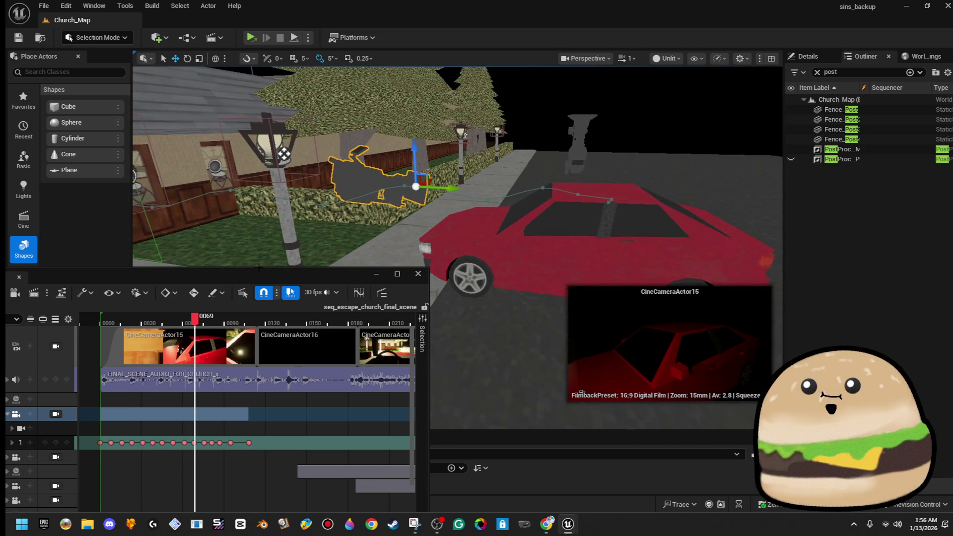
left_click_drag(201, 322, 297, 327)
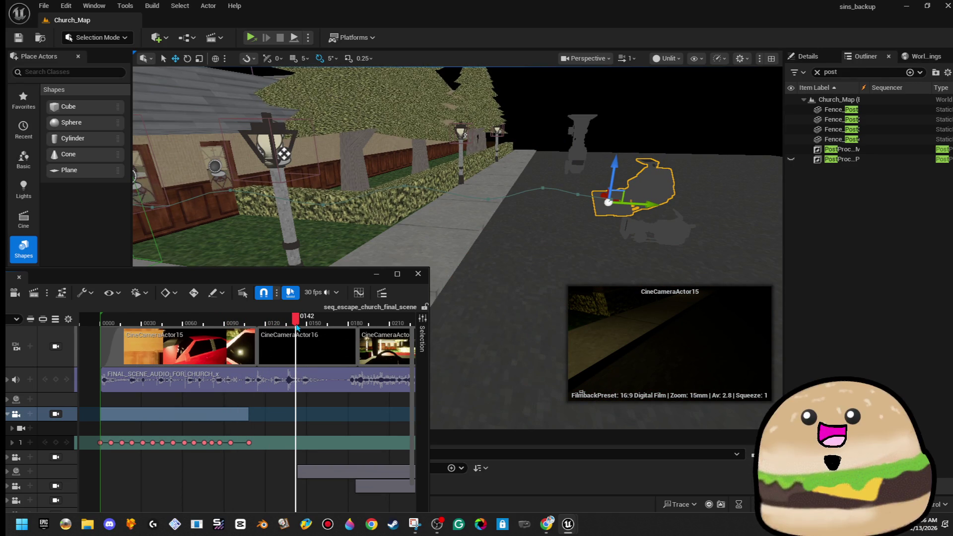
mouse_move(297, 326)
left_mouse_down()
mouse_move(332, 332)
mouse_move(280, 331)
left_mouse_up()
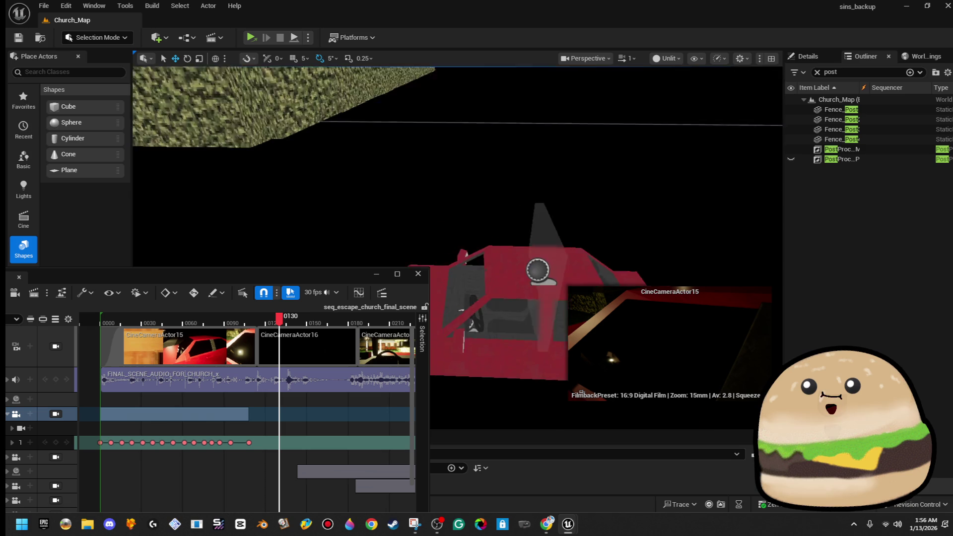
mouse_move(383, 255)
left_mouse_down()
mouse_move(317, 198)
mouse_move(257, 103)
mouse_move(244, 99)
left_mouse_up()
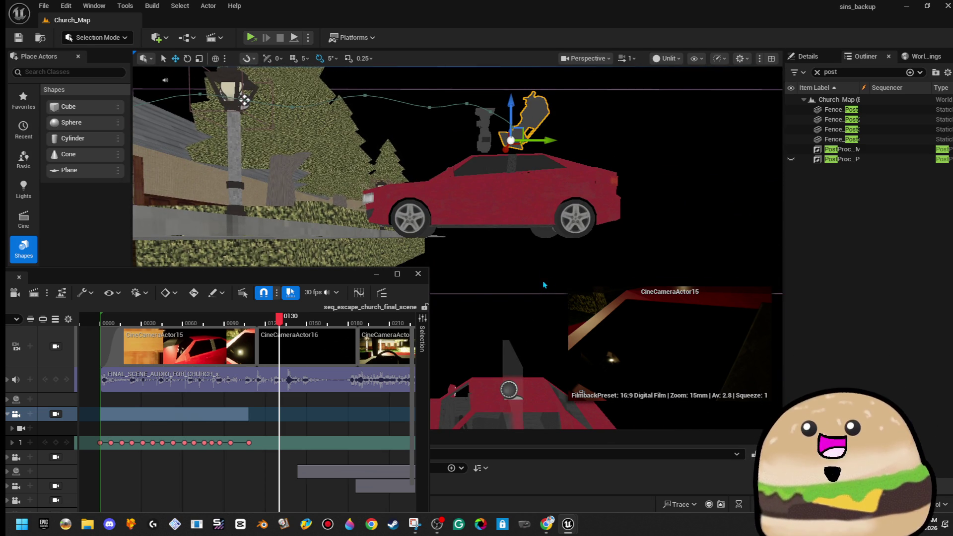
left_click_drag(536, 245, 750, 91)
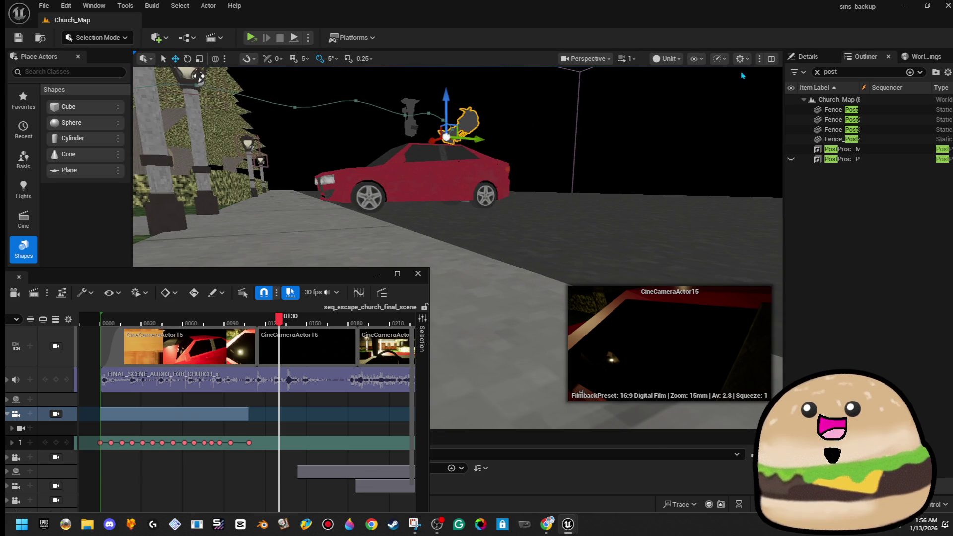
Switch the viewport from Unlit to Lit and view the cameras and lights
left_click(694, 58)
left_click(667, 58)
left_click(690, 96)
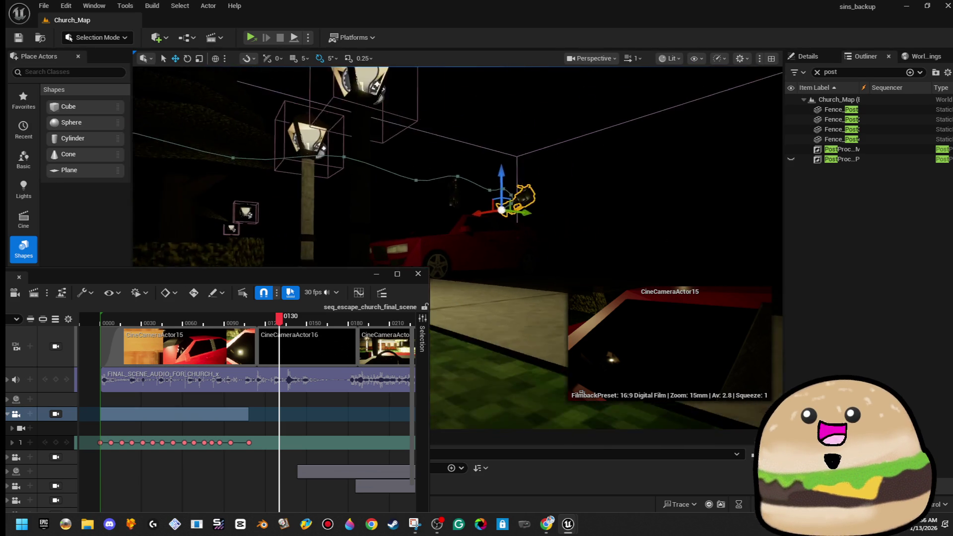
mouse_move(546, 198)
left_mouse_down()
mouse_move(526, 188)
mouse_move(511, 203)
mouse_move(516, 189)
mouse_move(496, 198)
mouse_move(507, 194)
mouse_move(497, 189)
mouse_move(506, 201)
mouse_move(496, 196)
left_mouse_up()
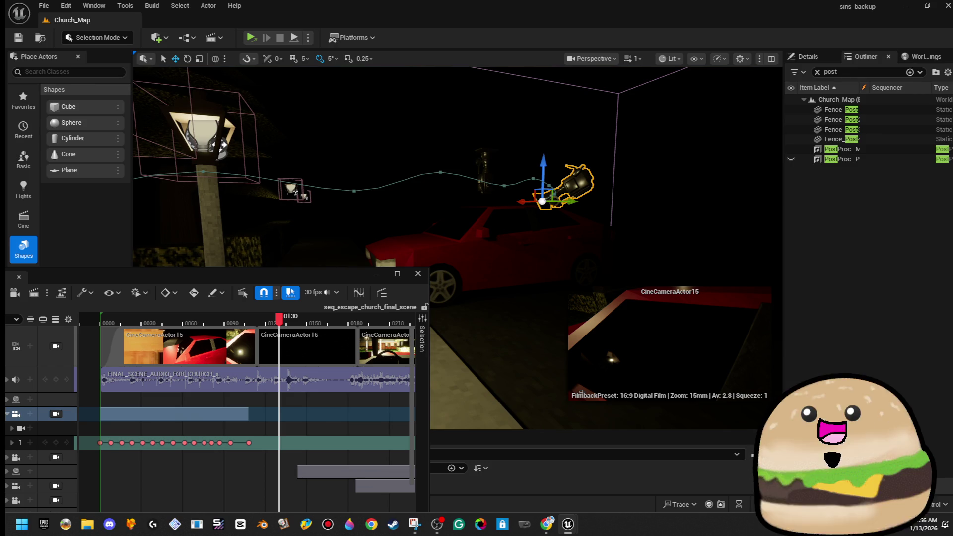
Scrub frames 0095 to 0176, fly around the red car and lamp posts, and select CineCameraActor17
mouse_move(279, 318)
left_mouse_down()
mouse_move(233, 329)
mouse_move(301, 329)
left_mouse_up()
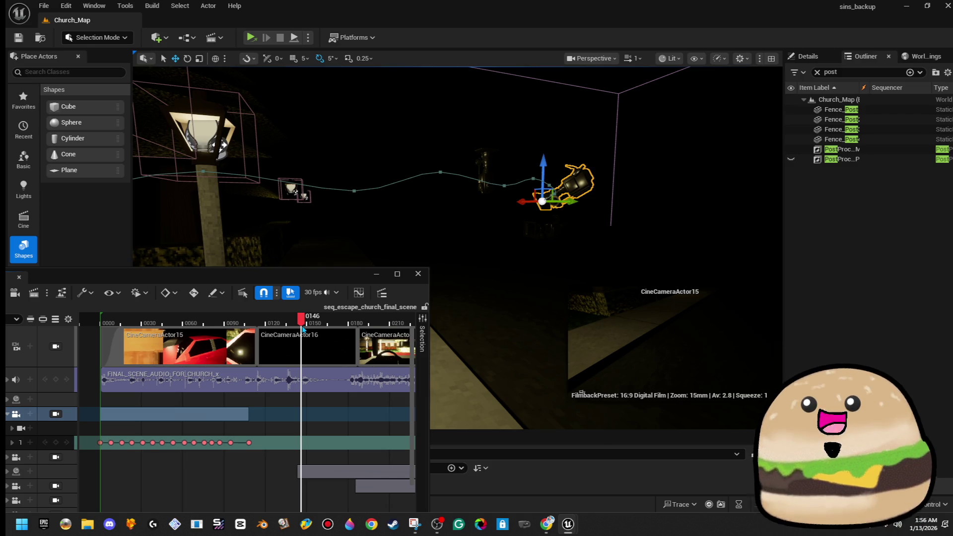
left_click_drag(304, 328, 343, 329)
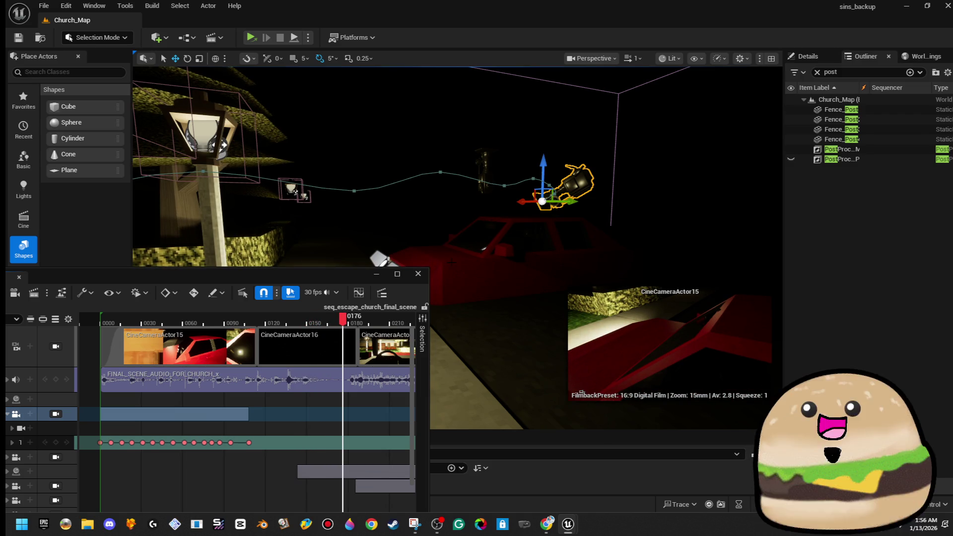
key("w")
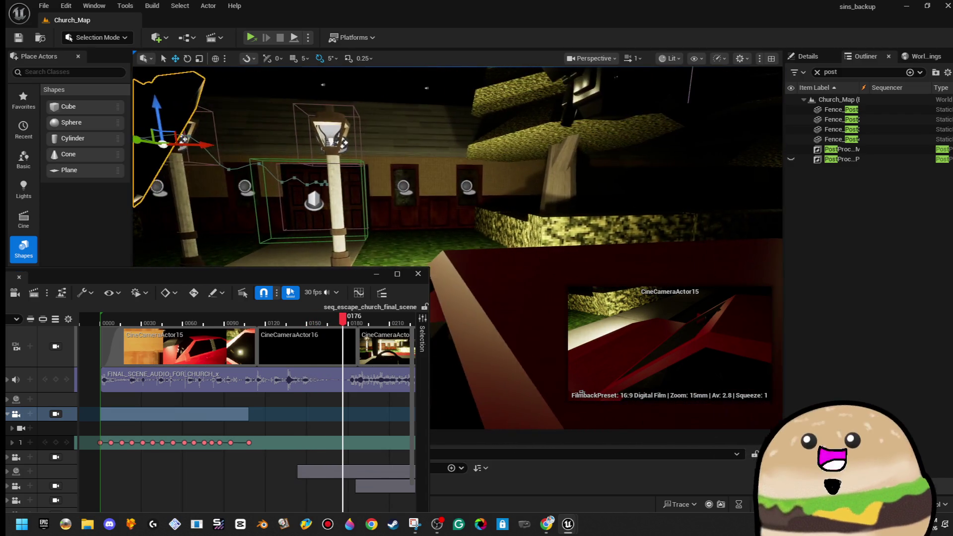
key("s")
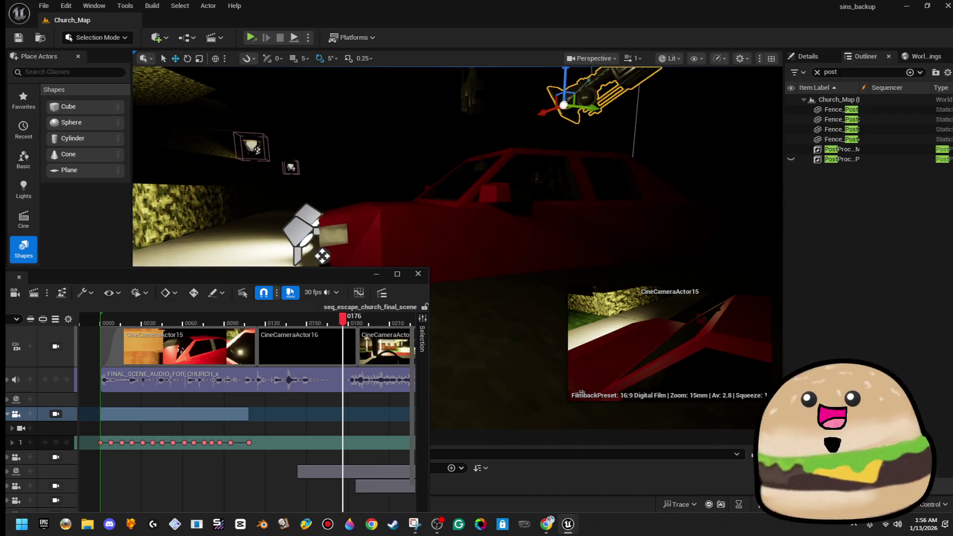
key("s")
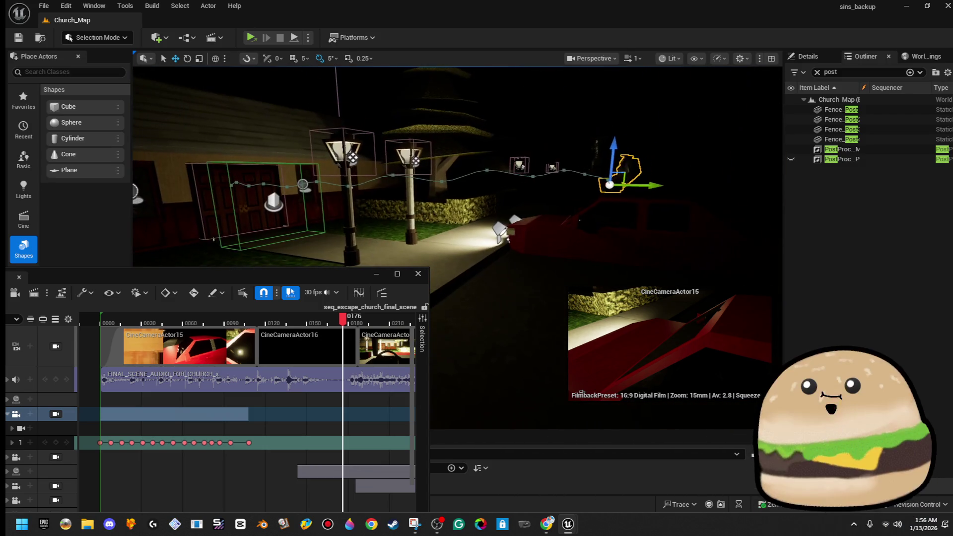
key("w")
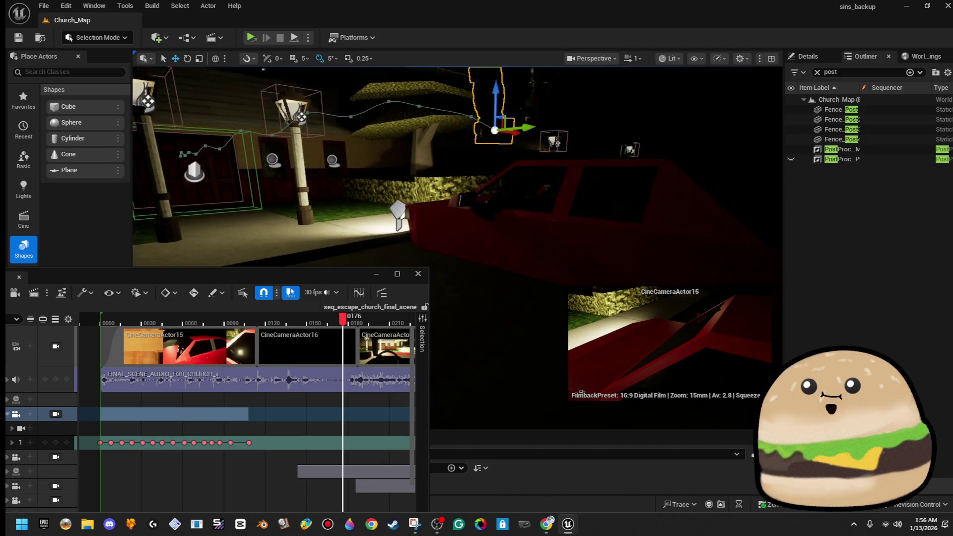
key("e")
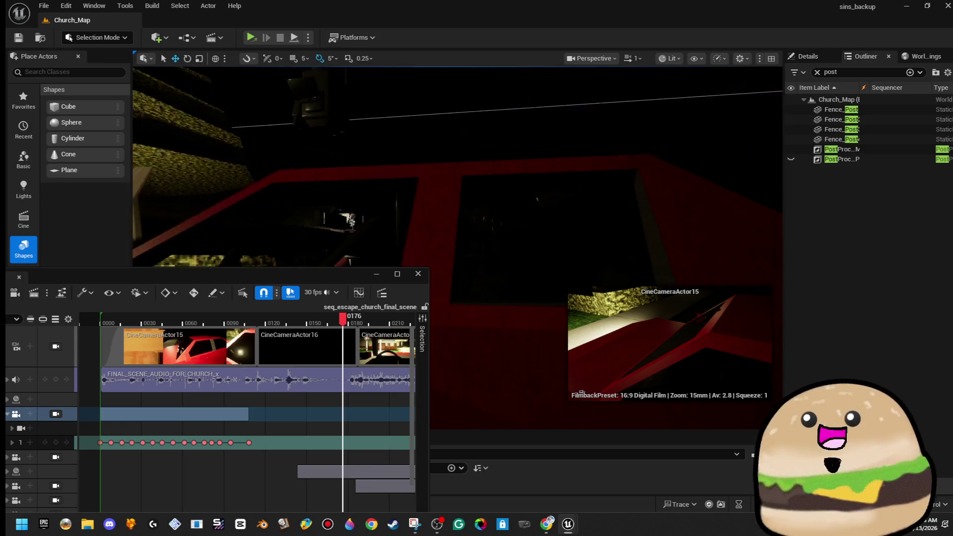
left_click(39, 486)
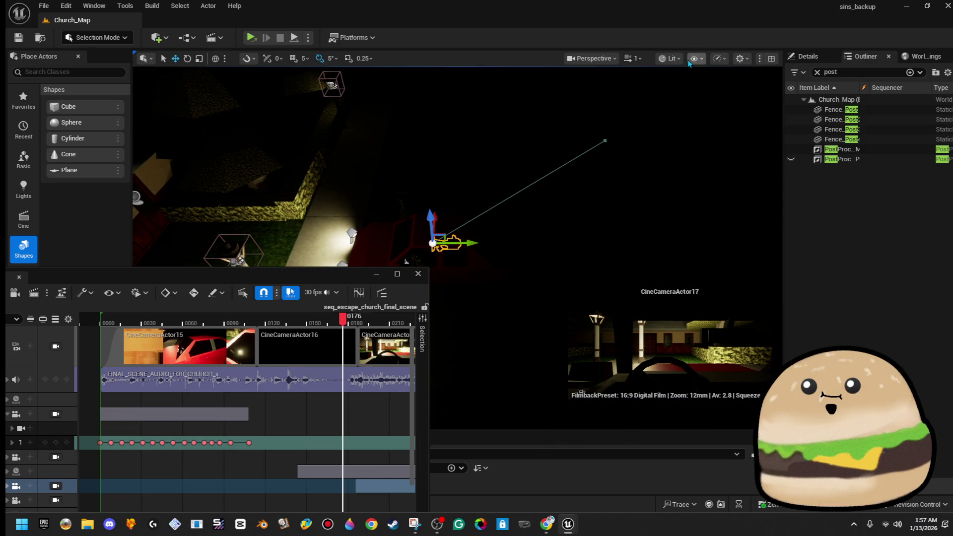
Return the viewport to Unlit, widen and move the Sequencer, and scrub to frame 0144
left_click(671, 58)
left_click(693, 107)
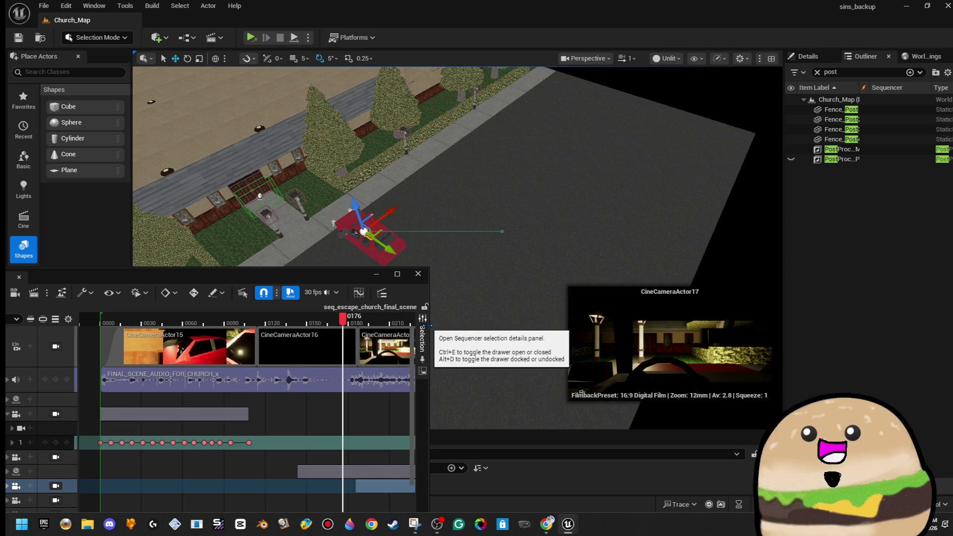
left_click_drag(430, 347, 848, 348)
left_click_drag(730, 282, 442, 375)
left_click(273, 402)
left_click_drag(307, 405, 521, 401)
Widen the Sequencer timeline and fly the view into the car and to its side
left_click_drag(560, 441, 765, 425)
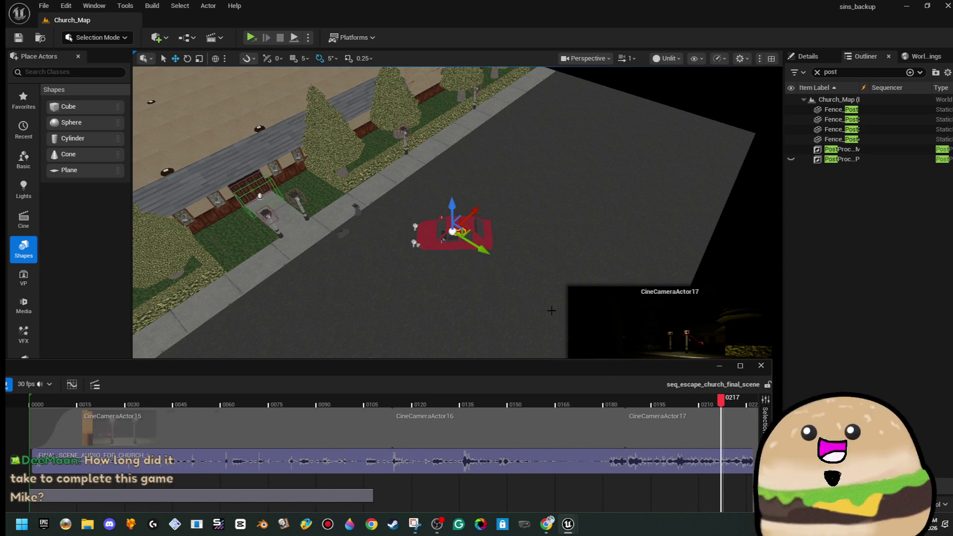
scroll(442, 347, "up", 3)
scroll(456, 214, "up", 6)
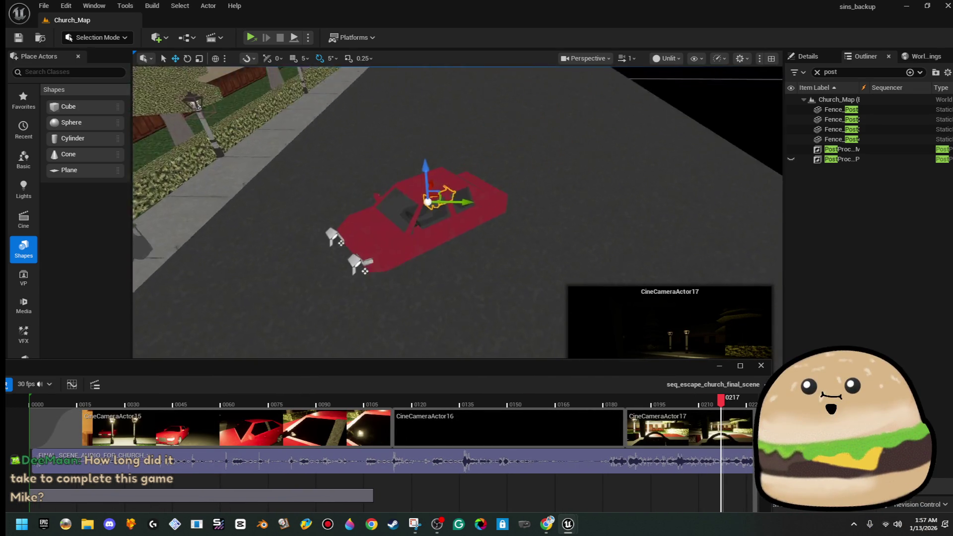
mouse_move(456, 213)
left_mouse_down()
mouse_move(456, 194)
mouse_move(447, 218)
left_mouse_up()
left_click_drag(439, 290, 436, 290)
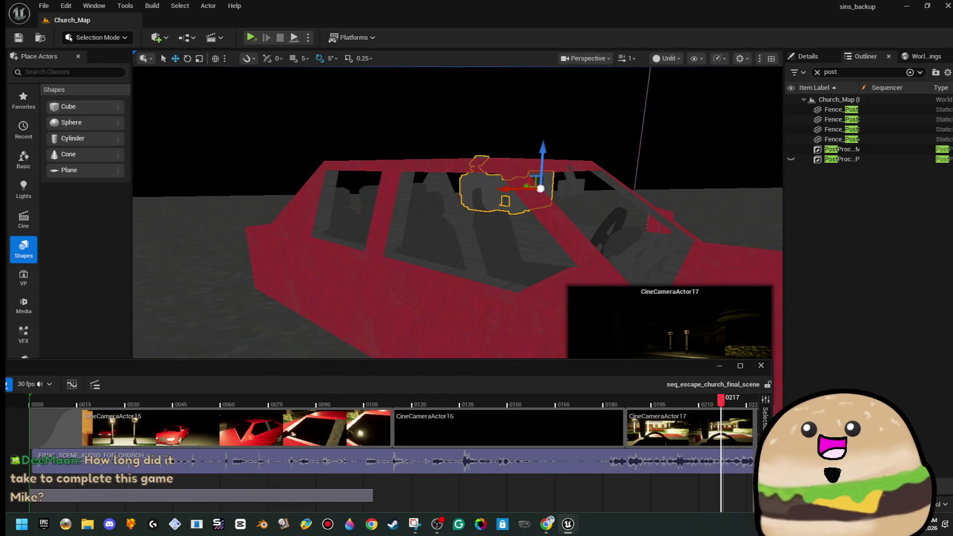
Bring the Sequencer fully on screen, scrub to the final frames, and enlarge it to show more tracks
left_click_drag(655, 373, 709, 318)
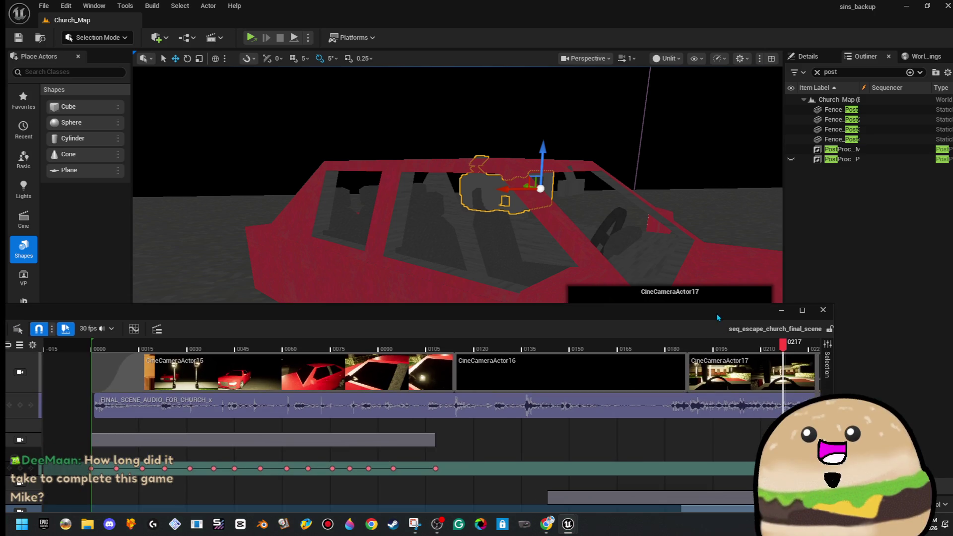
left_click_drag(647, 315, 626, 282)
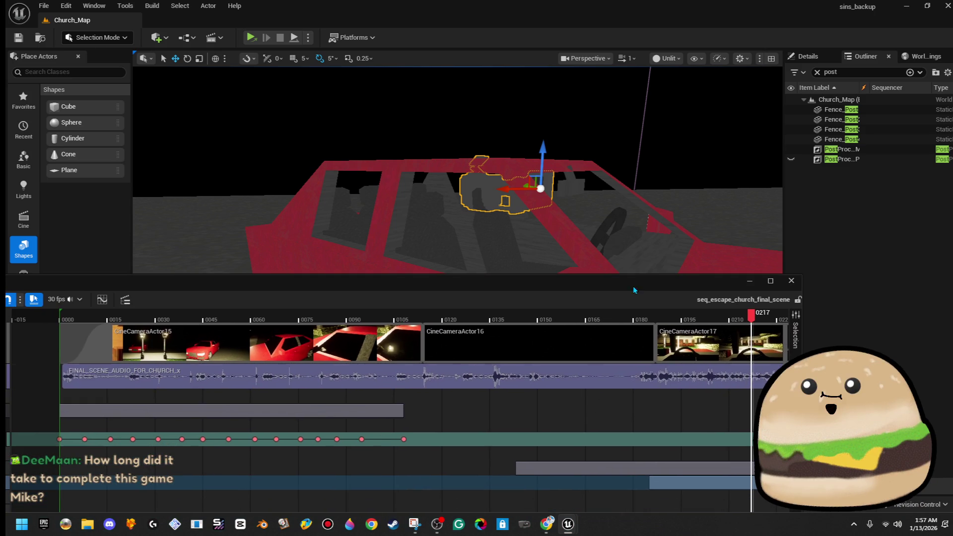
left_click_drag(744, 316, 776, 323)
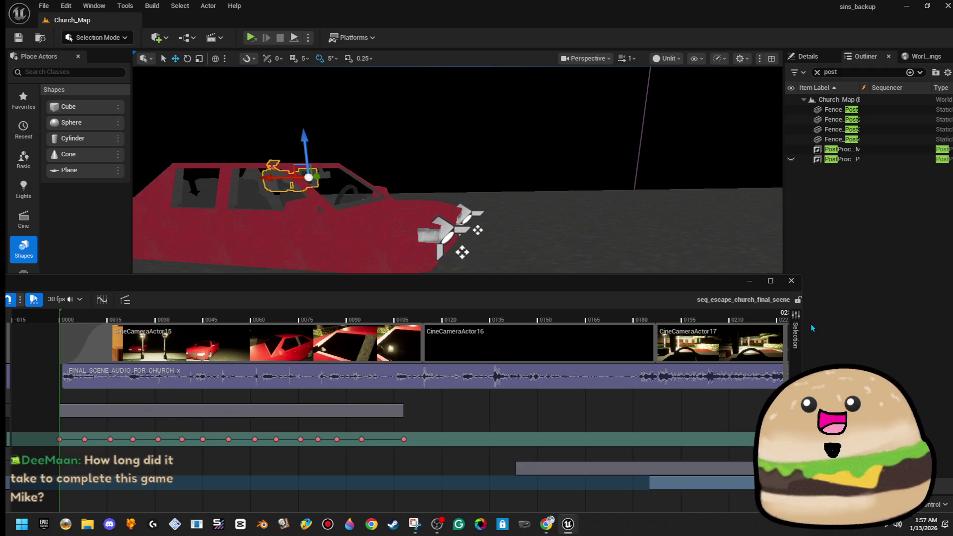
mouse_move(803, 329)
left_mouse_down()
mouse_move(888, 330)
mouse_move(827, 328)
left_mouse_up()
left_click_drag(749, 291, 778, 159)
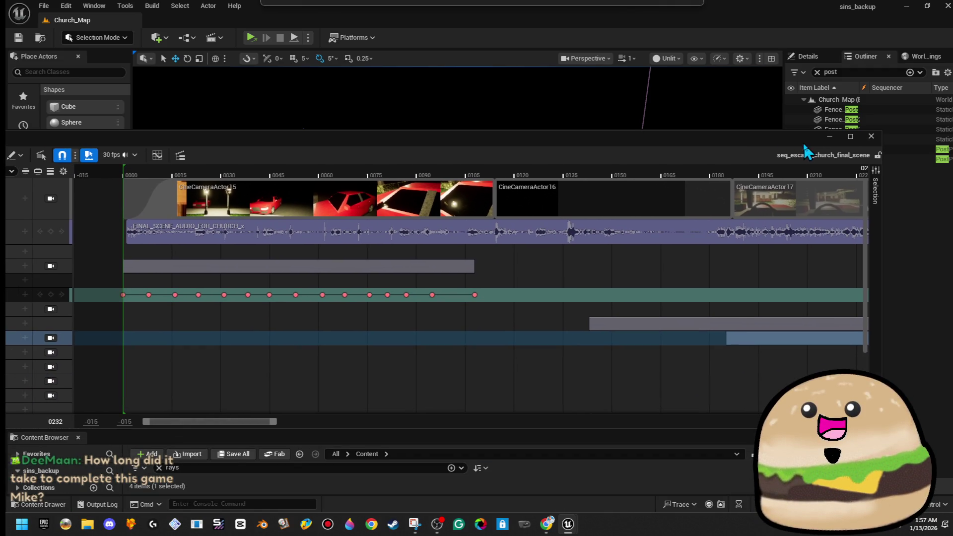
Adjust the timeline, move the Sequencer down, tilt toward the road, and scrub to frame 0280
left_click_drag(263, 425, 369, 421)
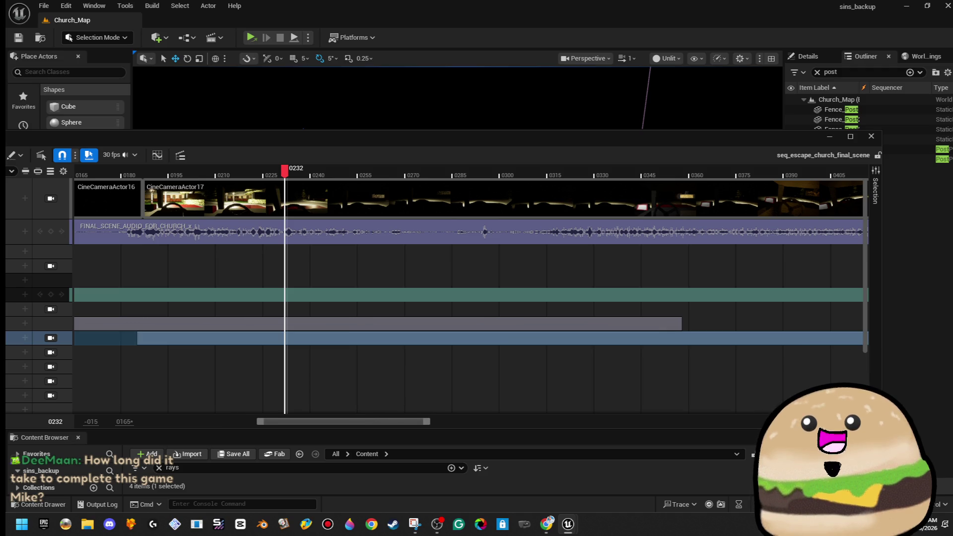
left_click_drag(358, 421, 504, 421)
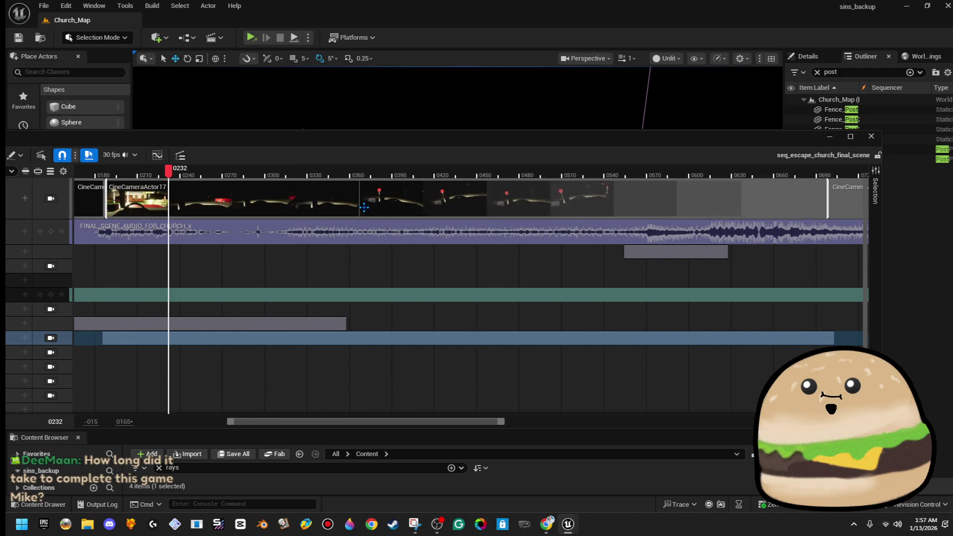
left_click_drag(361, 148, 472, 280)
left_click_drag(471, 223, 472, 258)
left_click_drag(279, 306, 304, 312)
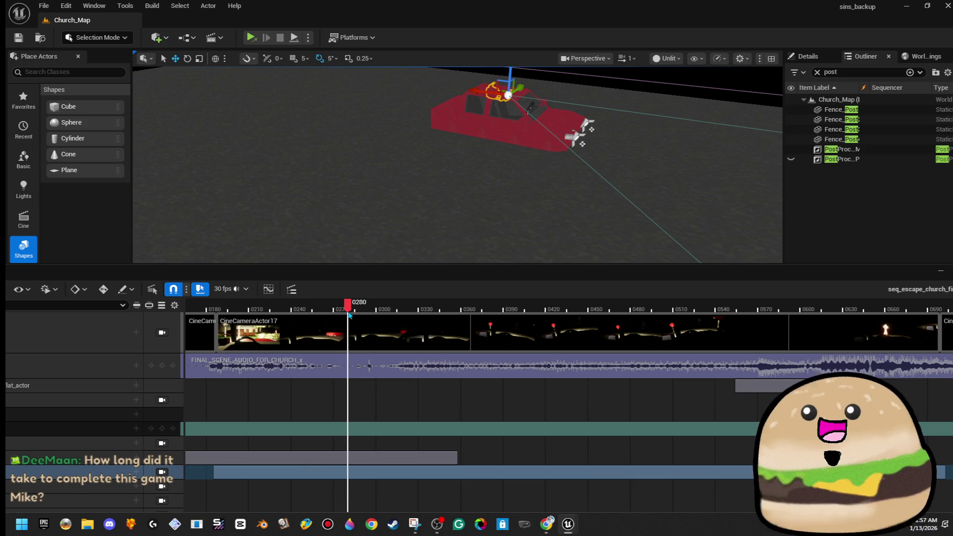
Enlarge the level view, scrub to frame 0549 following the car at street level, and focus the car part
mouse_move(626, 278)
left_mouse_down()
mouse_move(630, 425)
mouse_move(639, 394)
left_mouse_up()
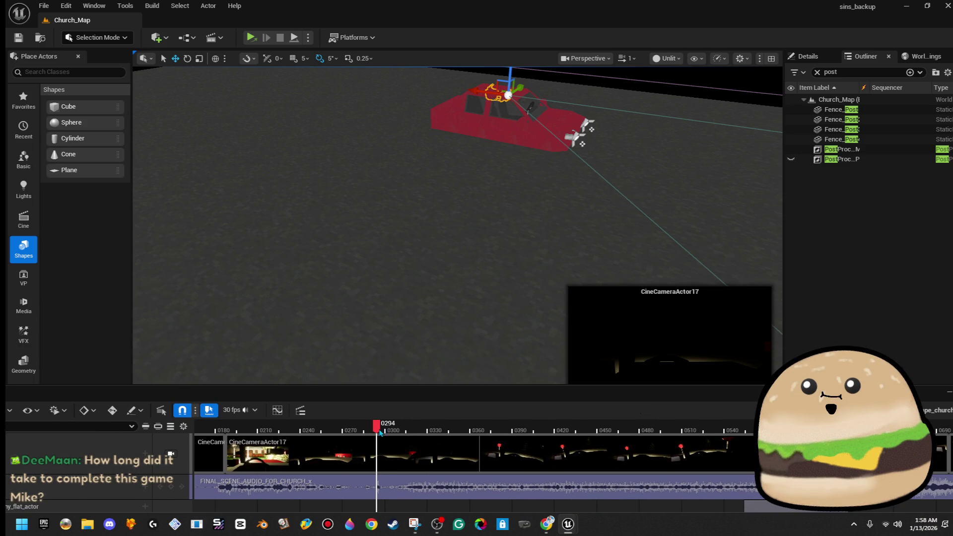
left_click_drag(387, 431, 399, 430)
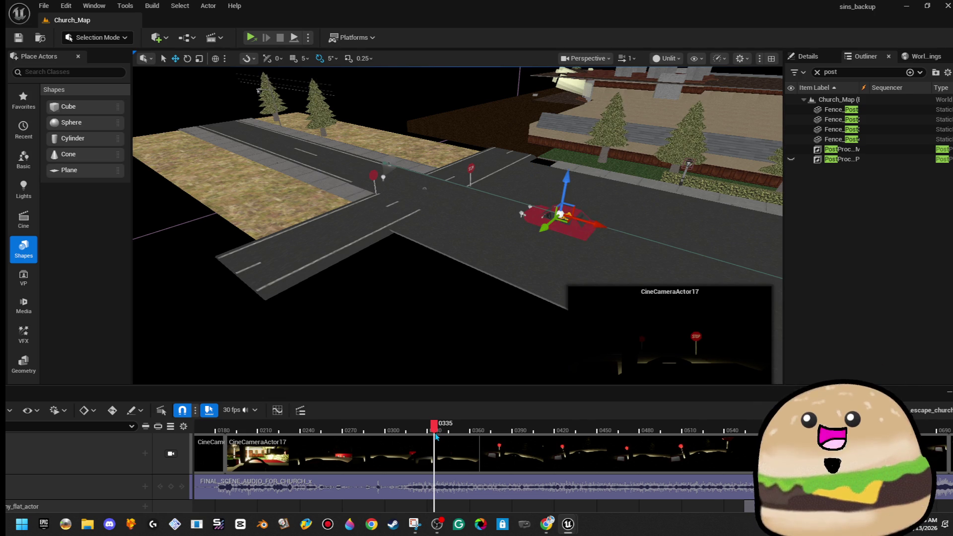
mouse_move(257, 91)
left_mouse_down()
mouse_move(453, 270)
mouse_move(366, 268)
left_mouse_up()
left_click_drag(445, 427, 462, 427)
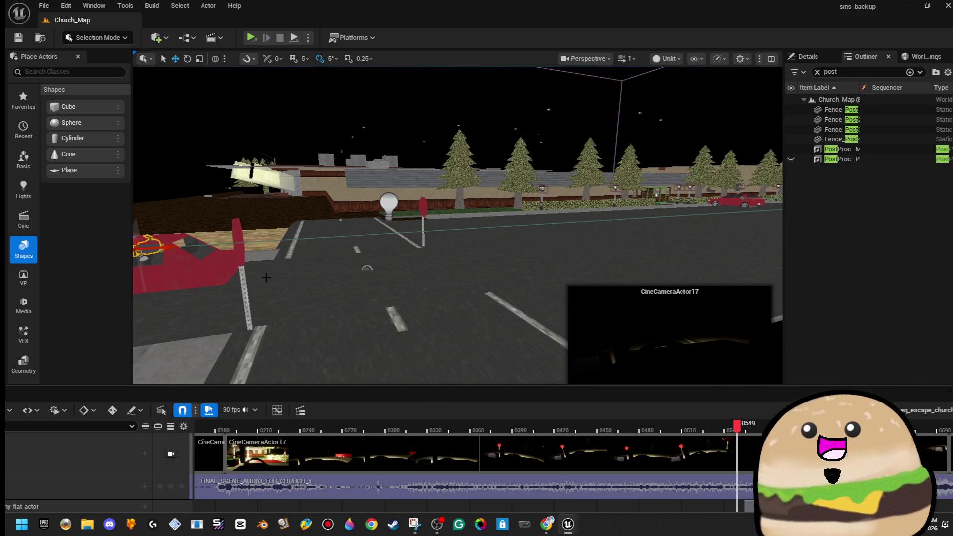
key("f")
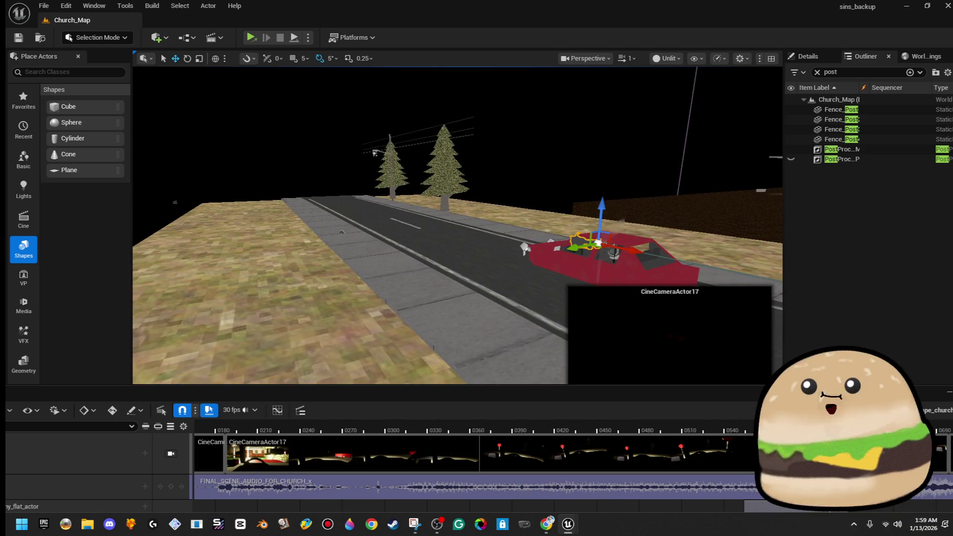
Enlarge the Sequencer window to show more of its track area
left_click_drag(950, 390, 758, 321)
left_click_drag(759, 387, 882, 387)
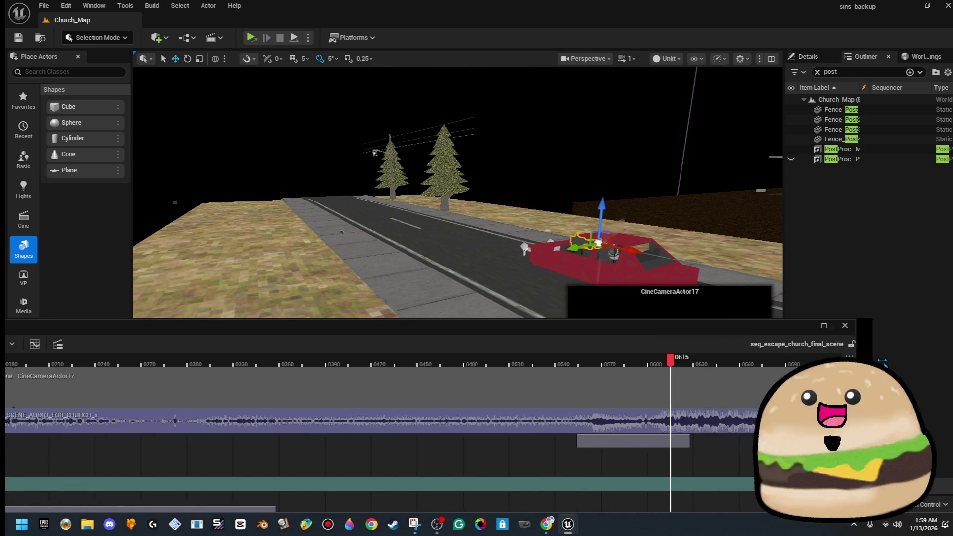
mouse_move(789, 320)
left_mouse_down()
mouse_move(789, 210)
mouse_move(436, 473)
mouse_move(653, 461)
mouse_move(582, 462)
left_mouse_up()
Shrink the Sequencer, pull back to see the whole road, and bring up road_moving_church's actions
mouse_move(420, 170)
left_mouse_down()
mouse_move(642, 377)
mouse_move(640, 367)
left_mouse_up()
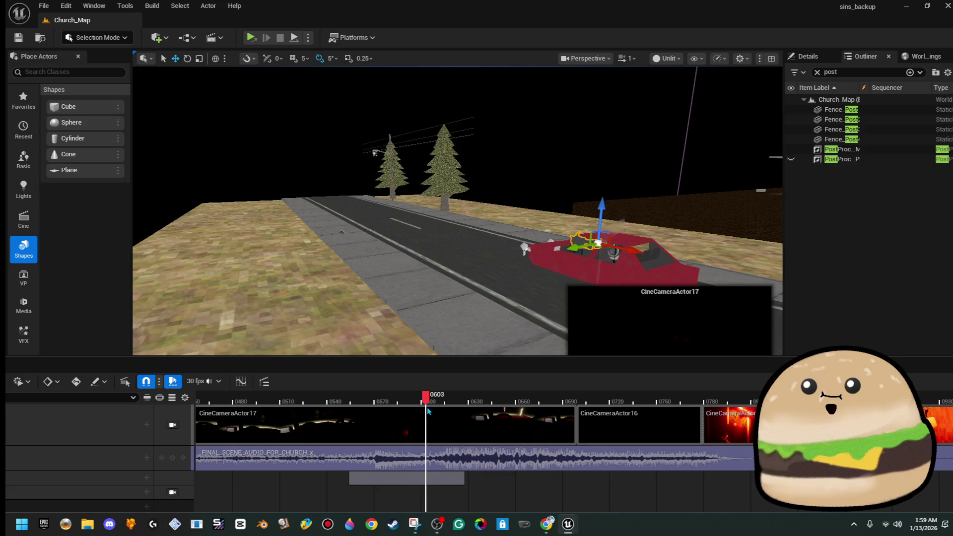
mouse_move(394, 245)
left_mouse_down()
mouse_move(397, 232)
mouse_move(394, 261)
mouse_move(405, 229)
left_mouse_up()
right_click(455, 174)
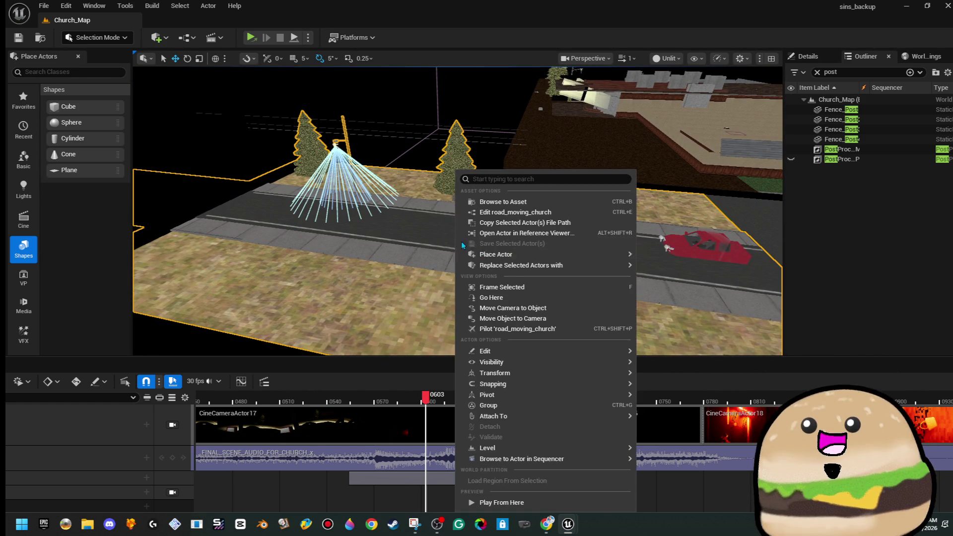
Open road_moving_church for editing and compare its Viewport and EventGraph tabs
left_click(554, 212)
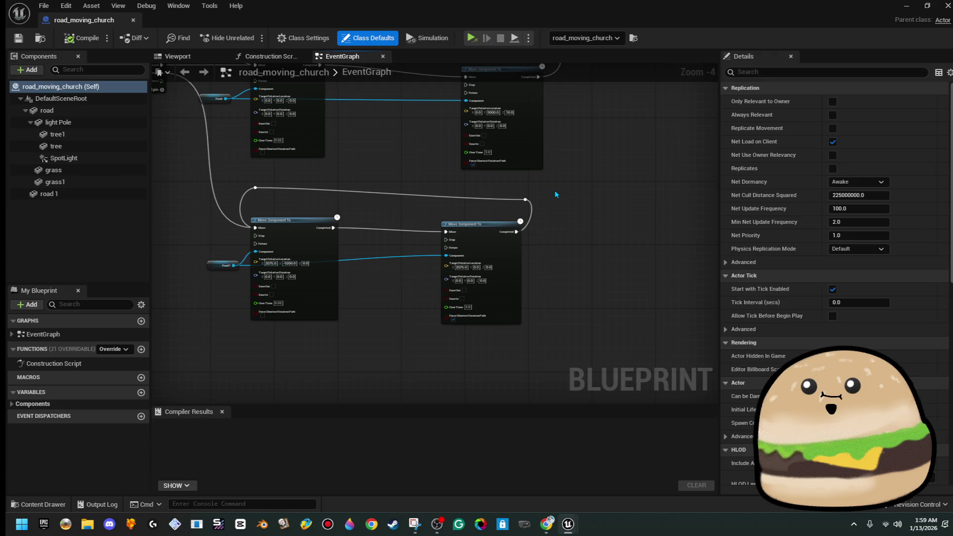
left_click(177, 56)
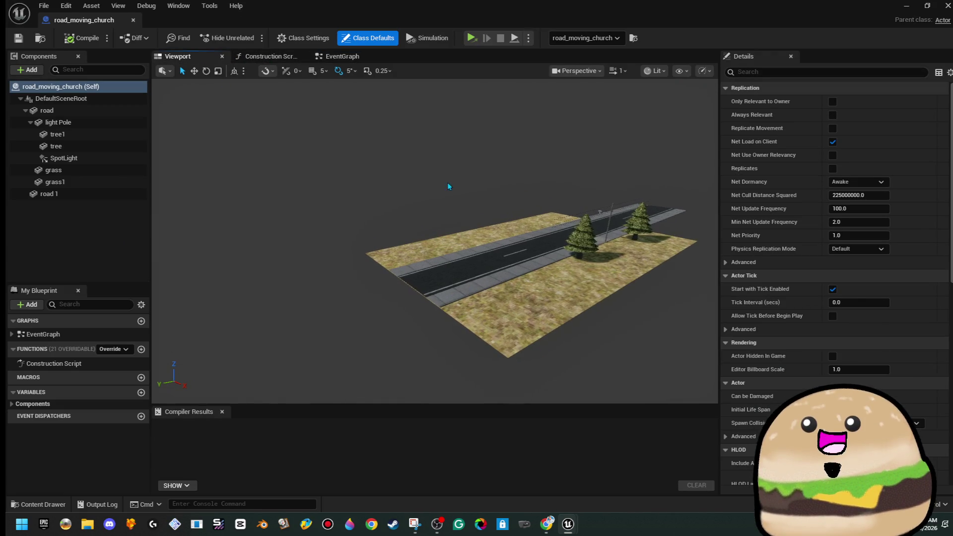
left_click(341, 56)
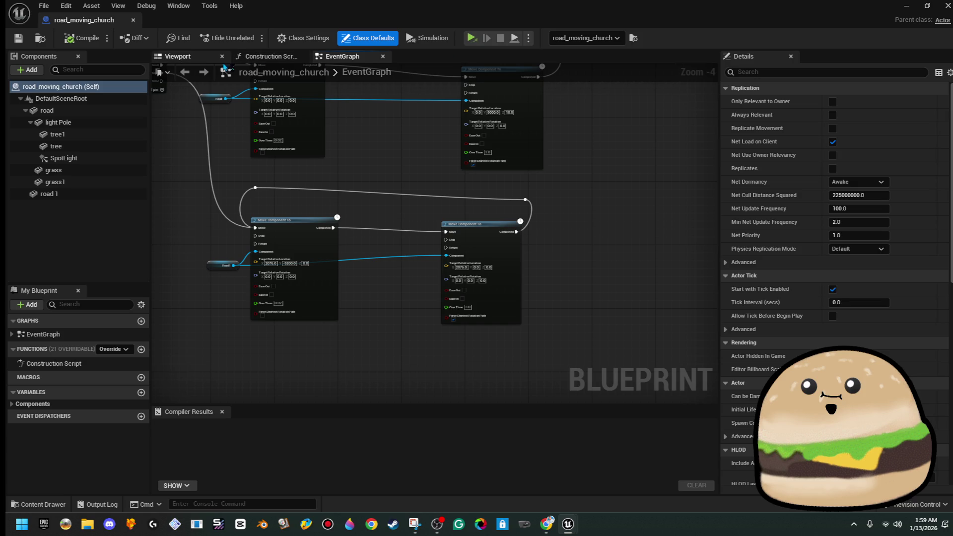
left_click(198, 60)
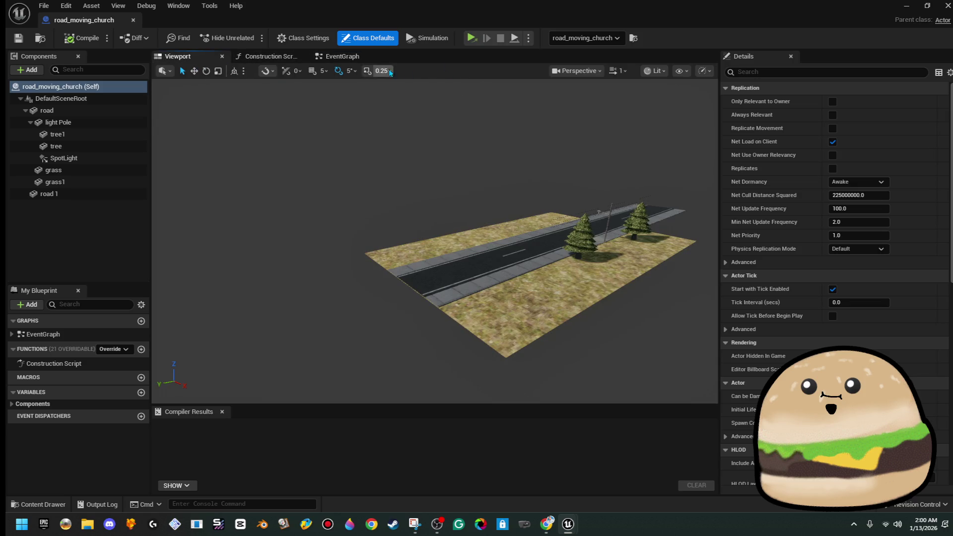
left_click(353, 62)
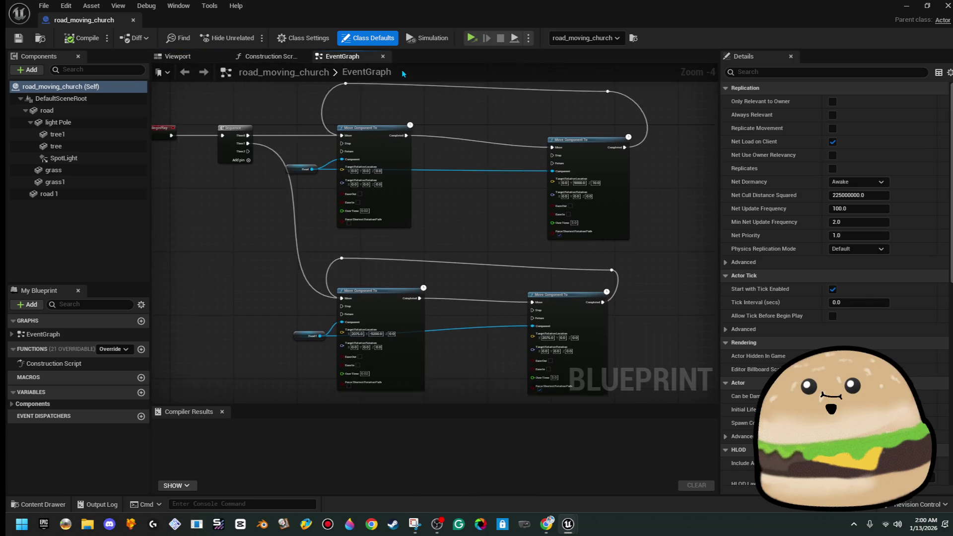
left_click(203, 56)
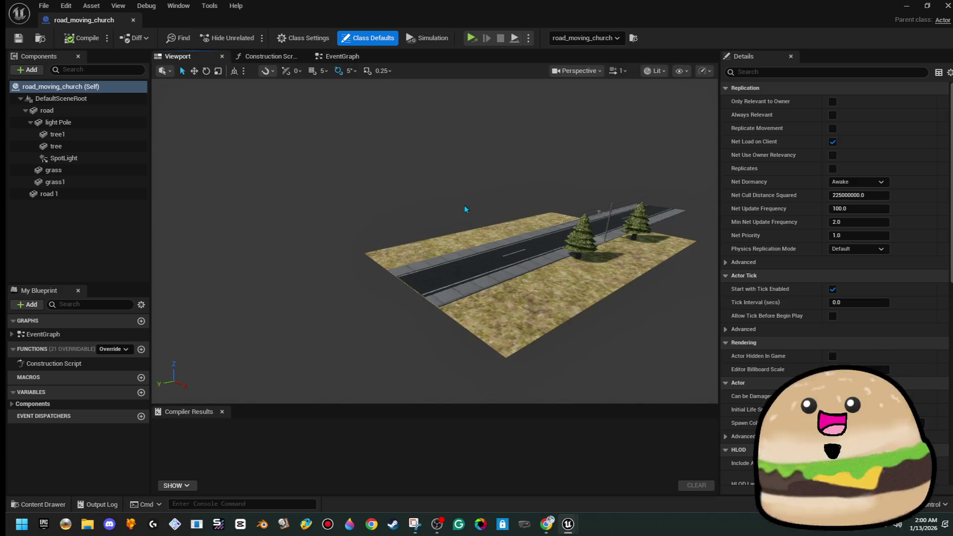
Select road and road 1, then simulate the Blueprint to watch both roads move
left_click(508, 209)
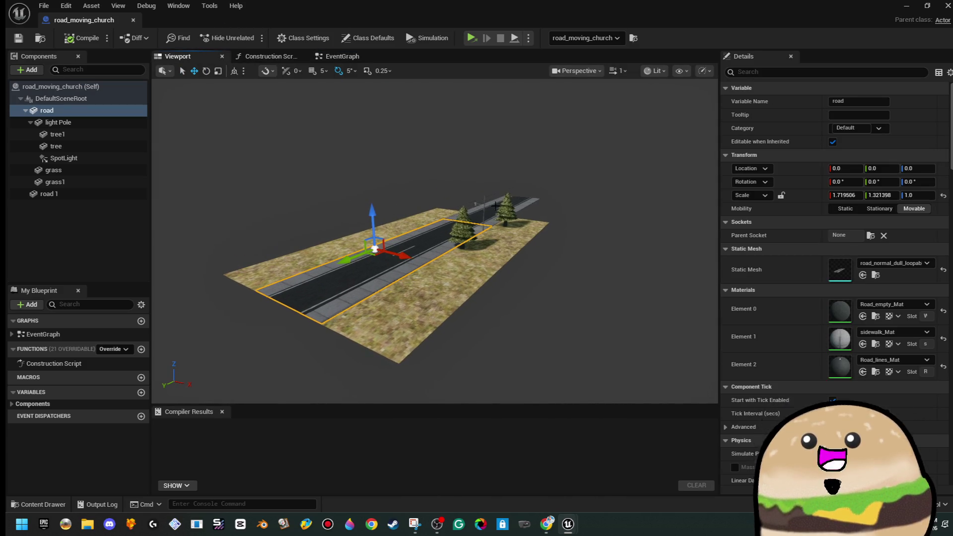
left_click(496, 196, "ctrl")
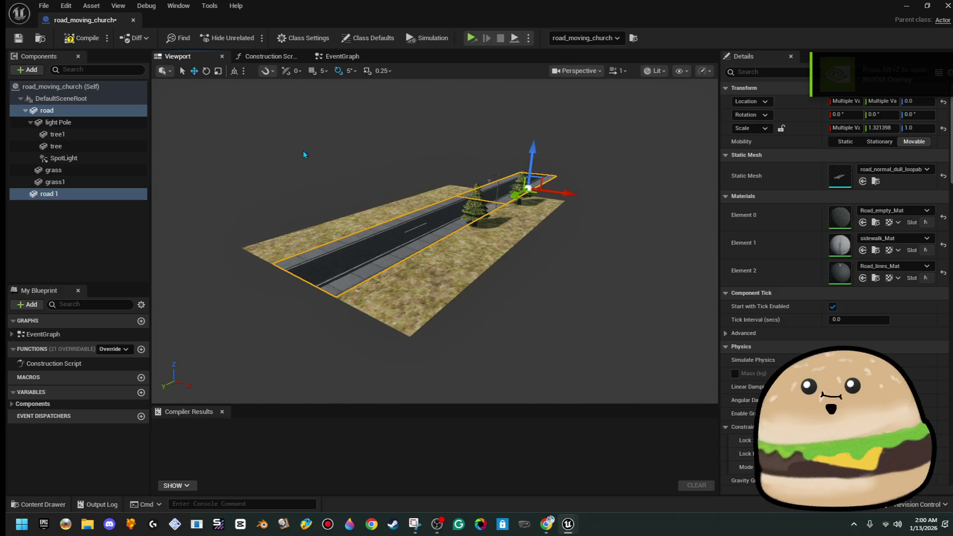
left_click(353, 59)
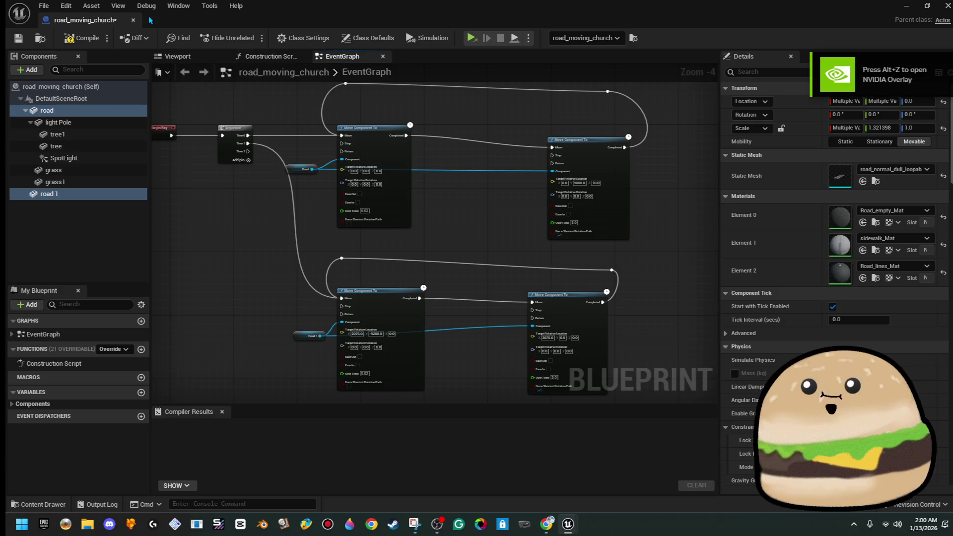
left_click(528, 40)
left_click(594, 79)
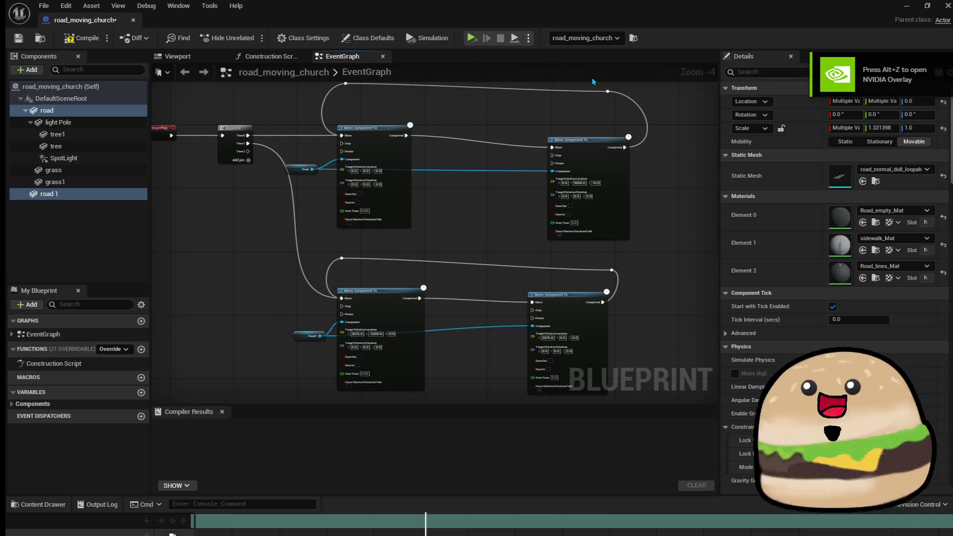
left_click(204, 57)
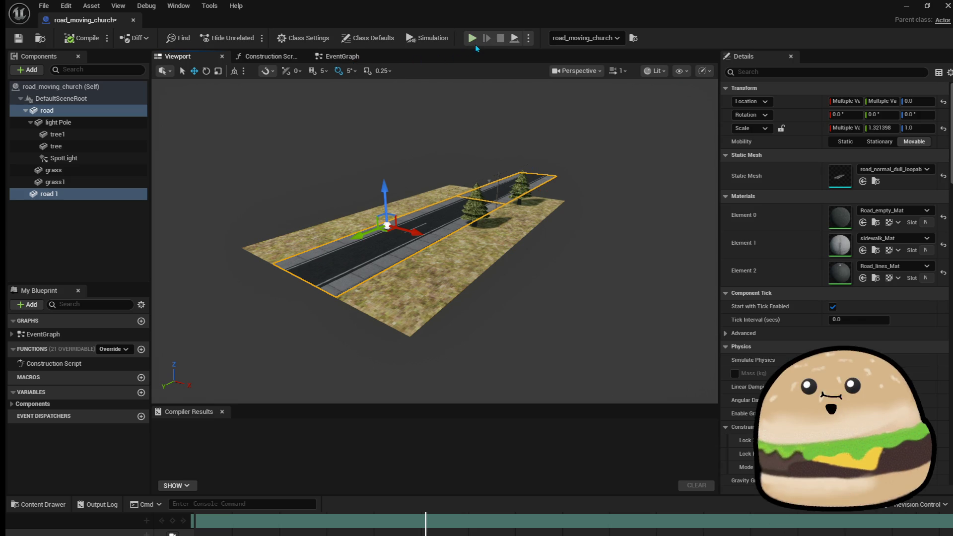
left_click(473, 38)
mouse_move(499, 99)
left_mouse_down()
mouse_move(447, 104)
mouse_move(506, 99)
left_mouse_up()
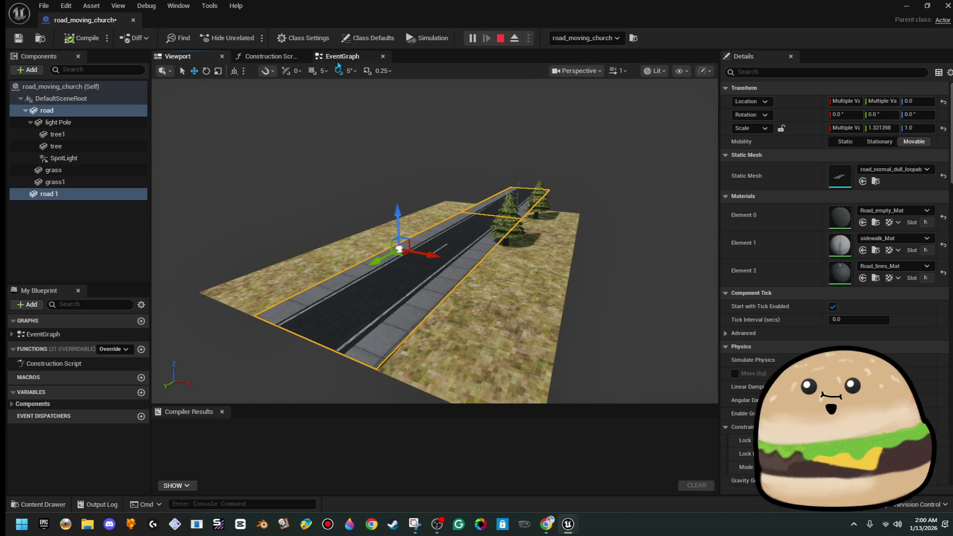
Check the EventGraph during simulation, reselect road and road 1, and move the Blueprint window aside
left_click(338, 61)
scroll(464, 187, "down", 1)
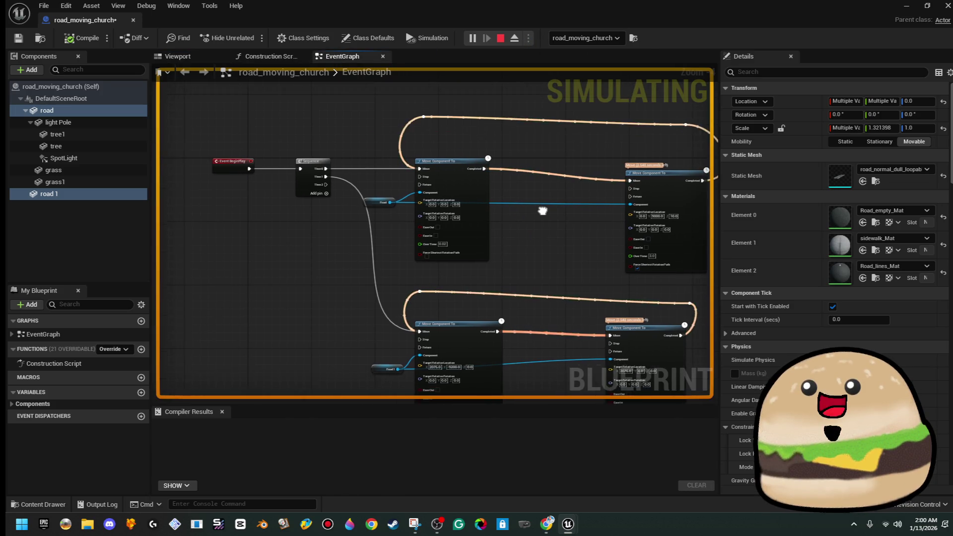
scroll(535, 200, "up", 1)
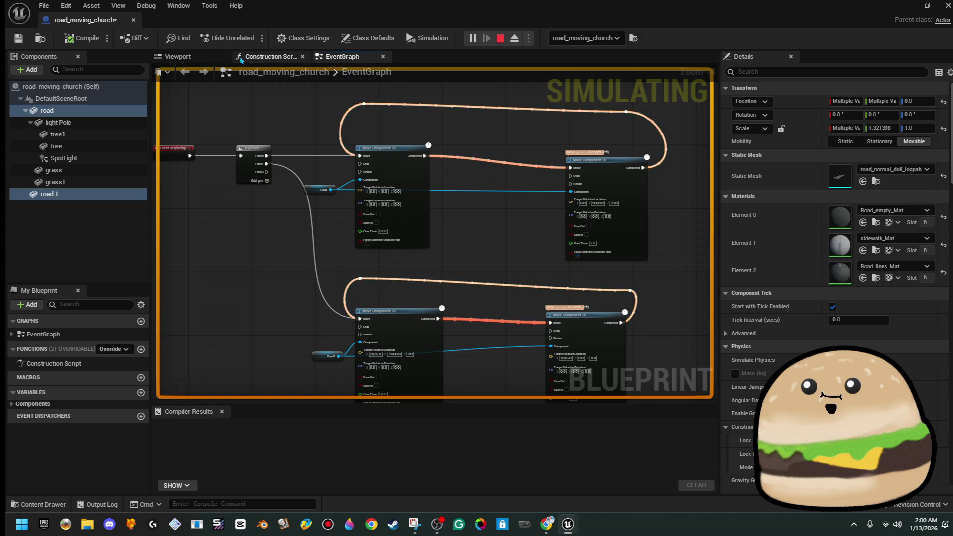
left_click(202, 58)
left_click(482, 200, "ctrl")
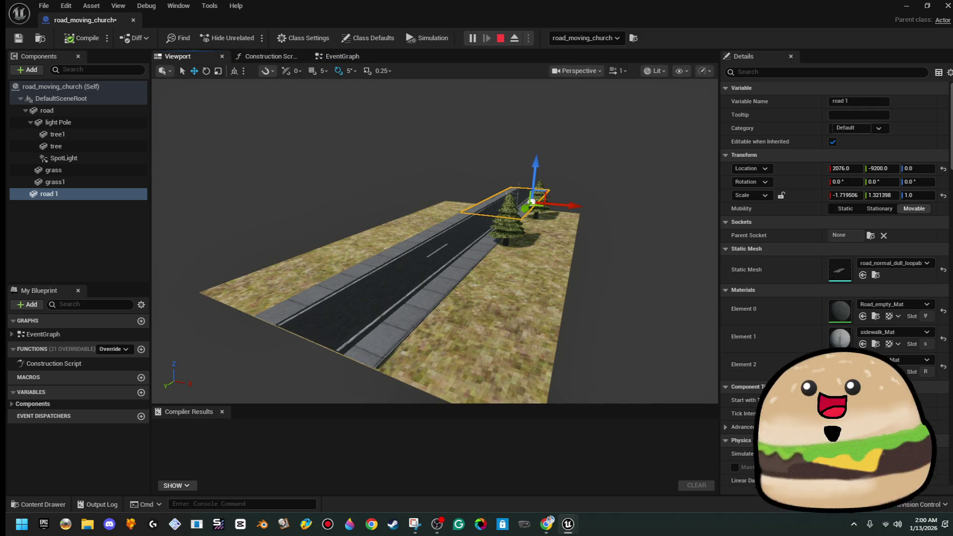
left_click(490, 203, "ctrl")
mouse_move(530, 19)
left_mouse_down()
mouse_move(674, 355)
mouse_move(746, 358)
mouse_move(952, 314)
left_mouse_up()
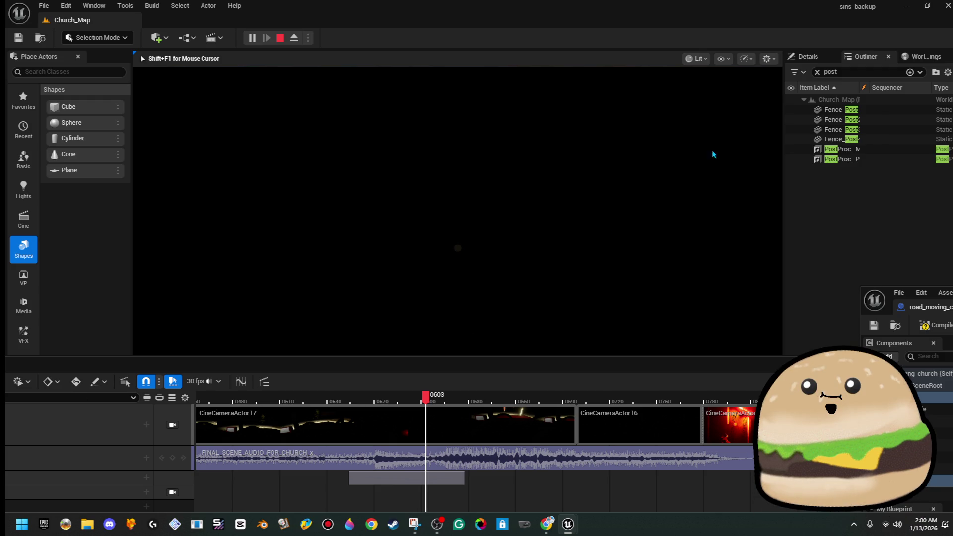
Switch the viewport to Unlit, stop the play session, and frame the Fence_Post
left_click(698, 59)
left_click(718, 114)
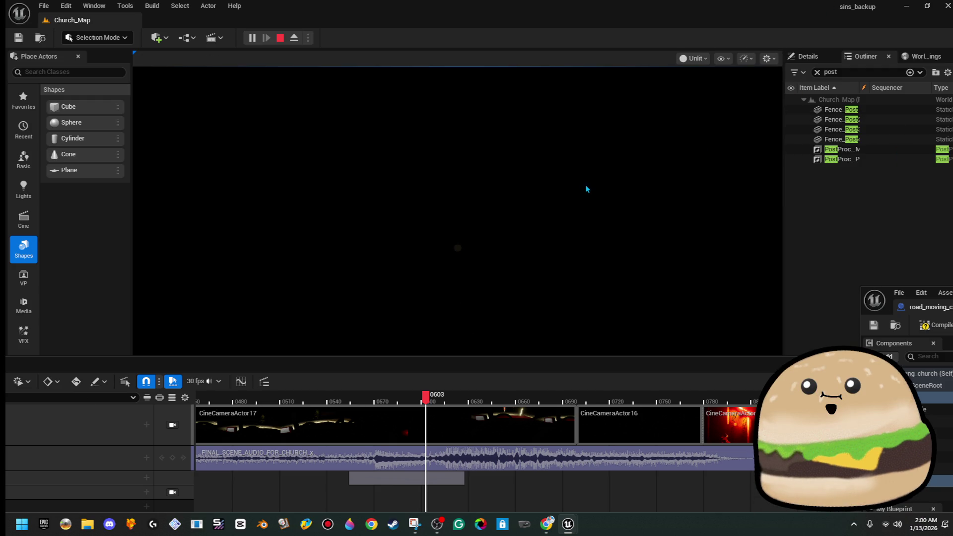
key("Escape")
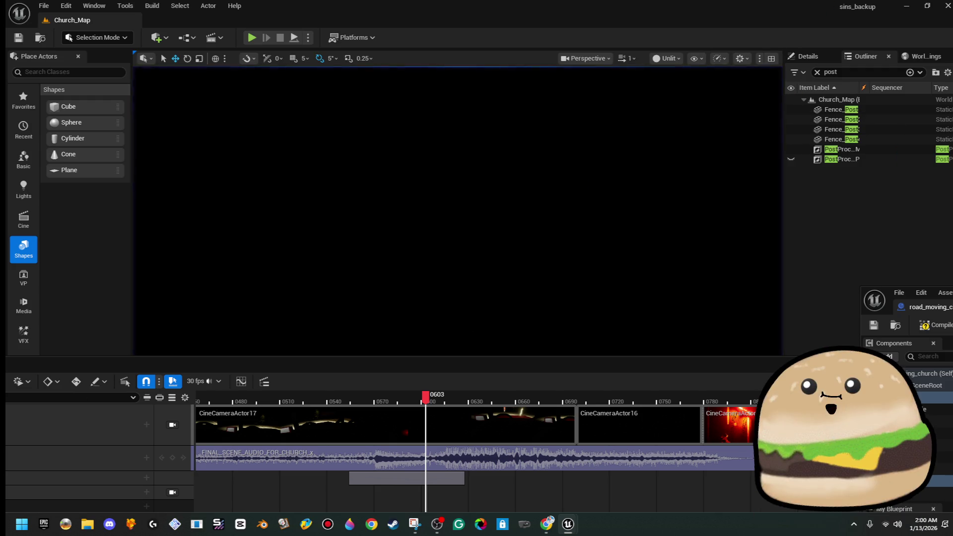
double_click(871, 139)
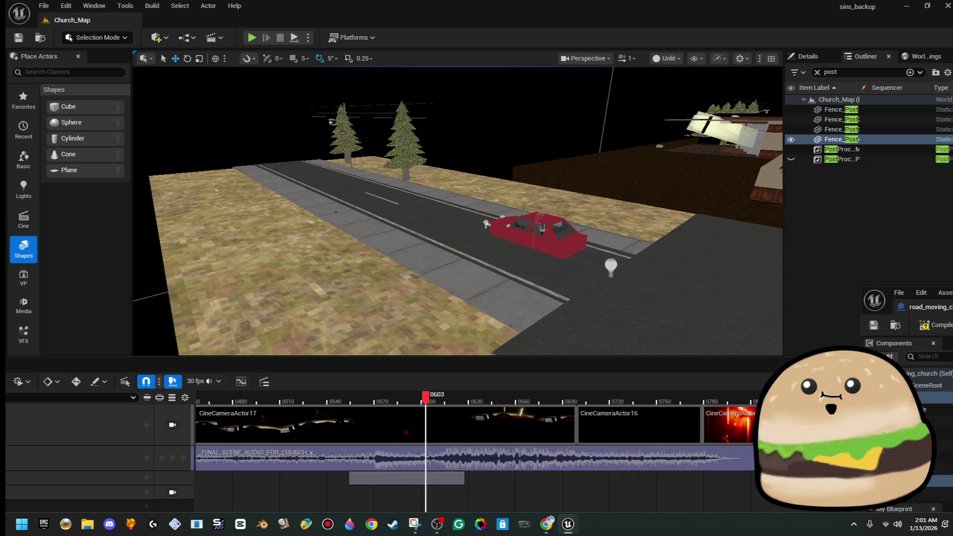
Test-play the level twice with Alt+P from the Fence_Post close-up
key("alt+p")
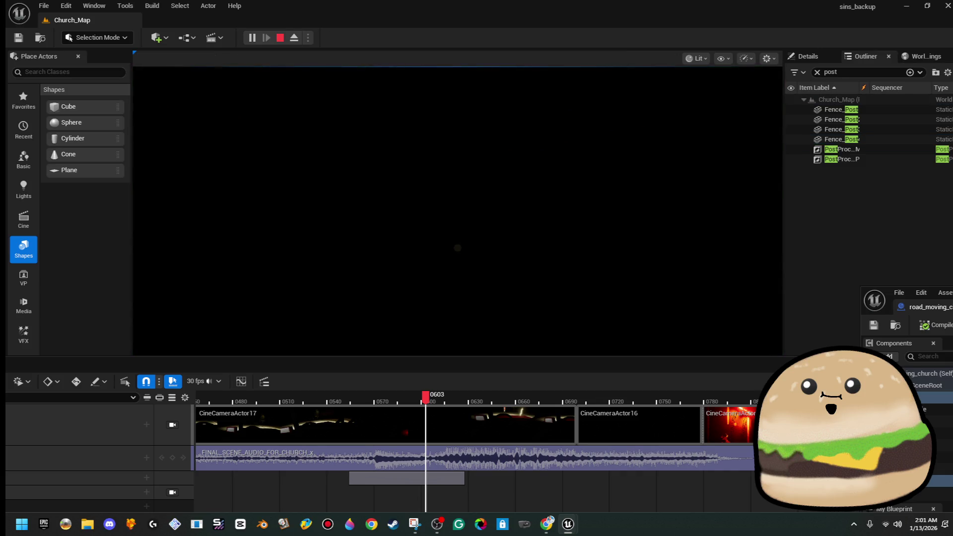
key("Escape")
double_click(838, 139)
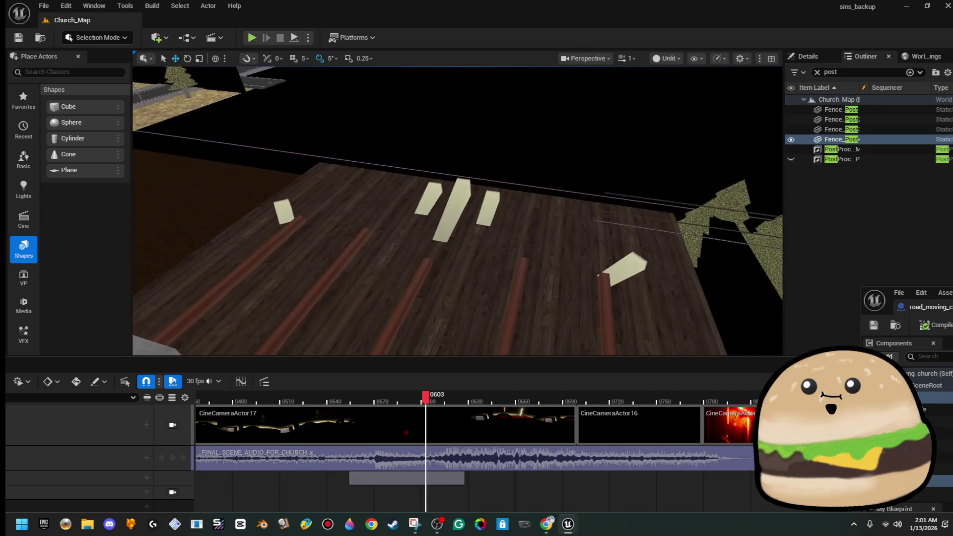
key("alt+p")
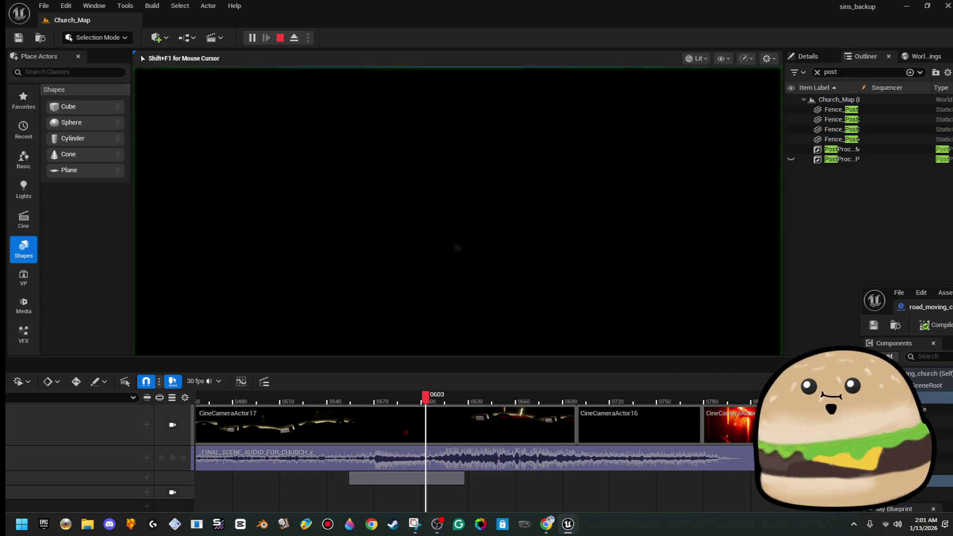
key("Escape")
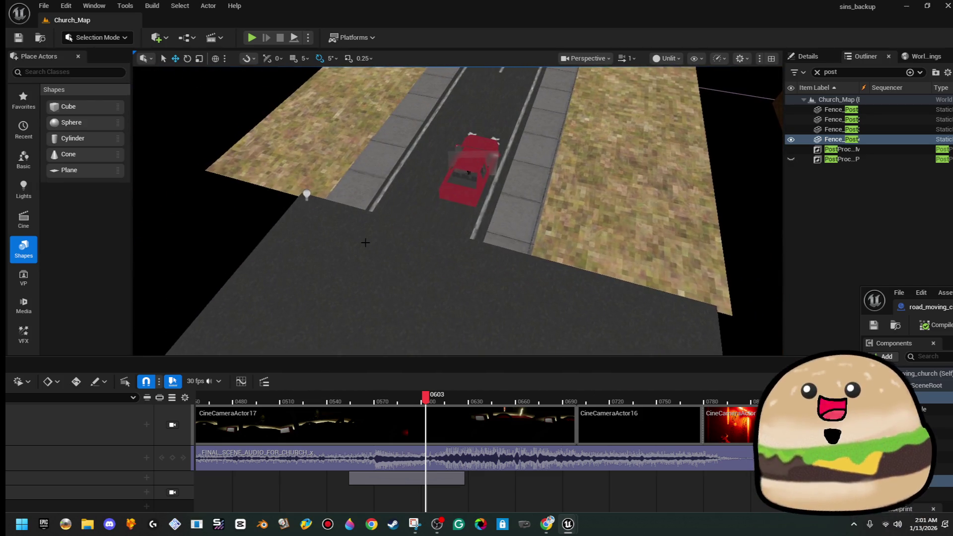
Play From Here at a spot by the road, with the game view filling the screen (F11)
right_click(366, 238)
left_click(434, 504)
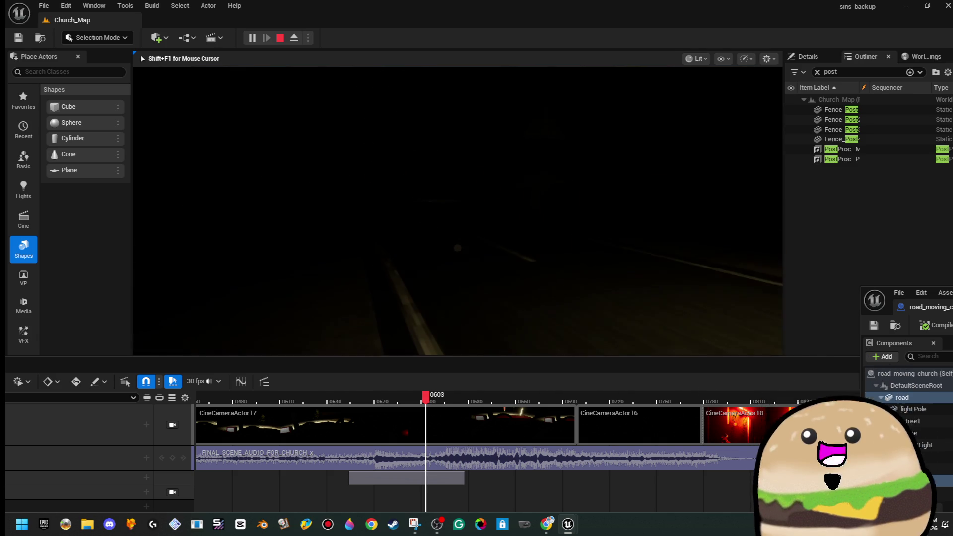
key("F11")
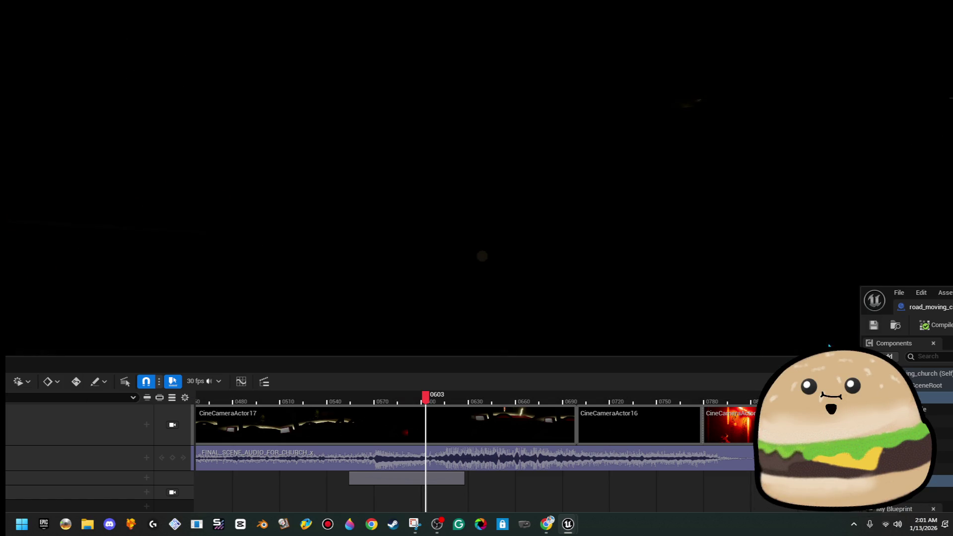
End the play session, select the point light beside the road, zoom out, and exit immersive view
left_click_drag(737, 382, 723, 471)
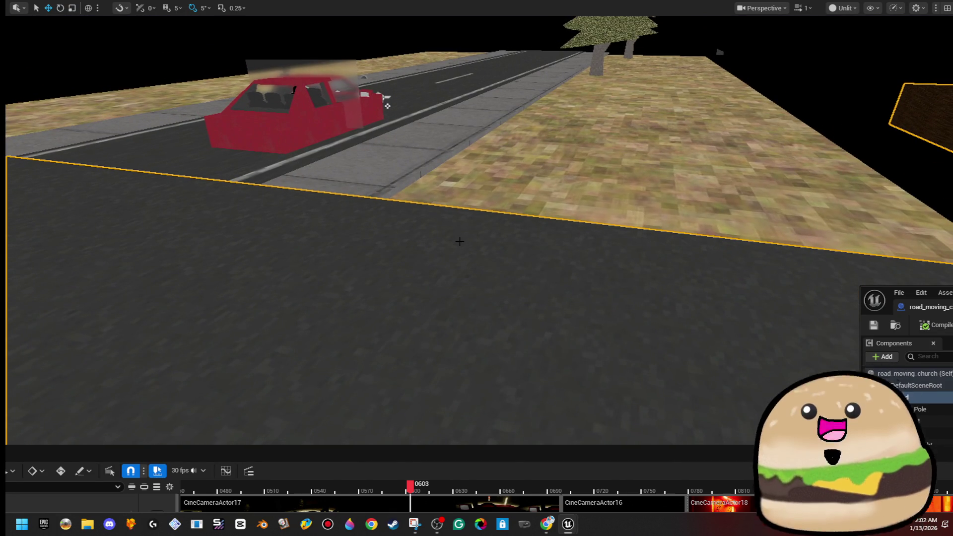
left_click(461, 211)
scroll(463, 192, "down", 5)
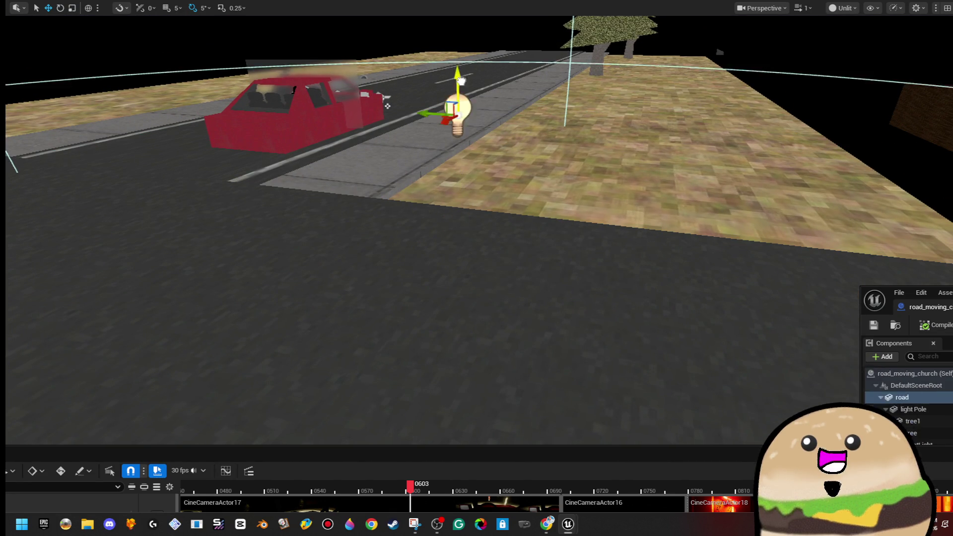
scroll(466, 179, "down", 1)
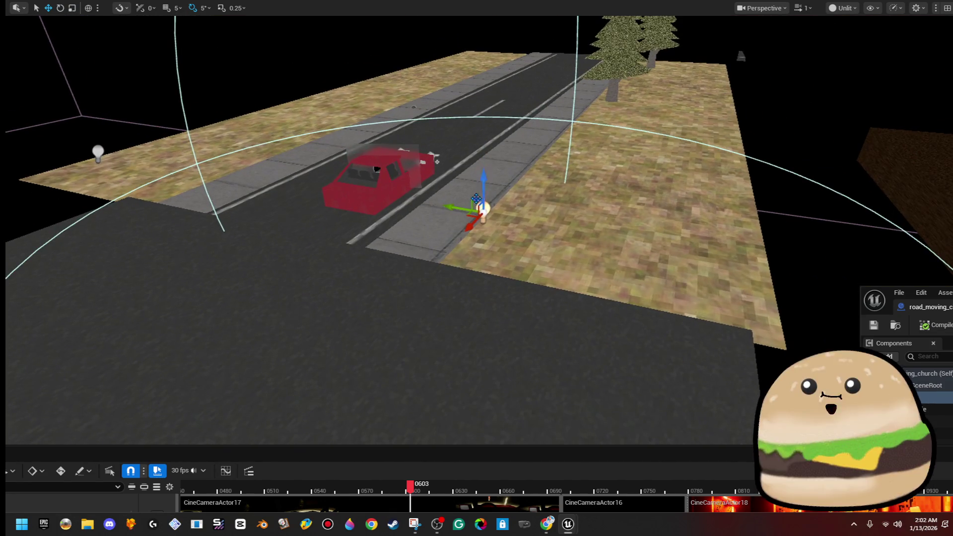
scroll(469, 216, "down", 2)
key("F11")
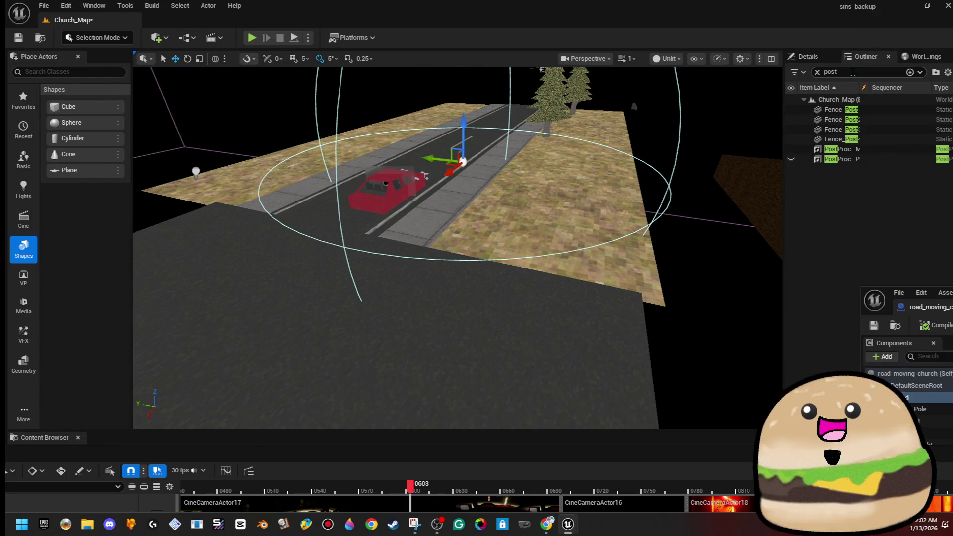
Give the point light attenuation radius 16384 and intensity 100000, raise it, and view Lit
left_click(807, 57)
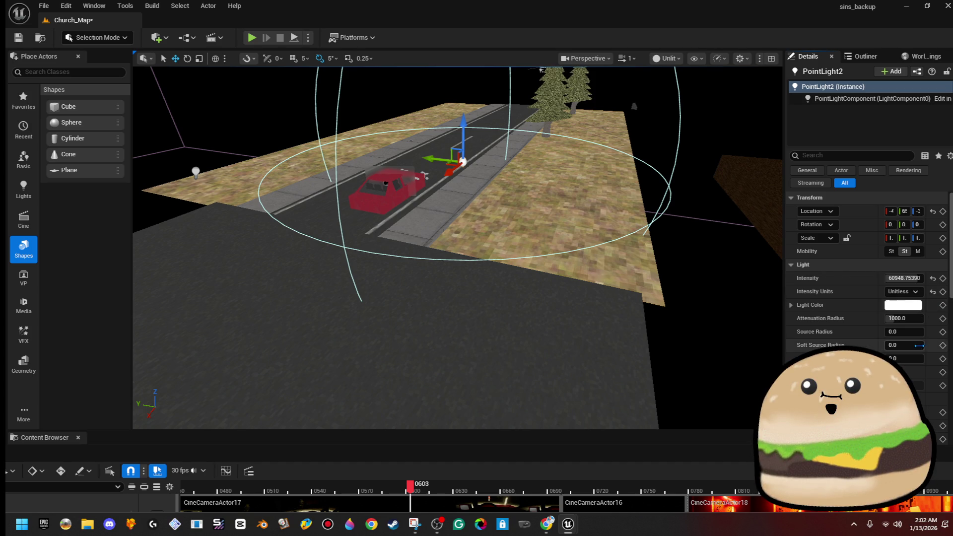
left_click_drag(913, 322, 945, 322)
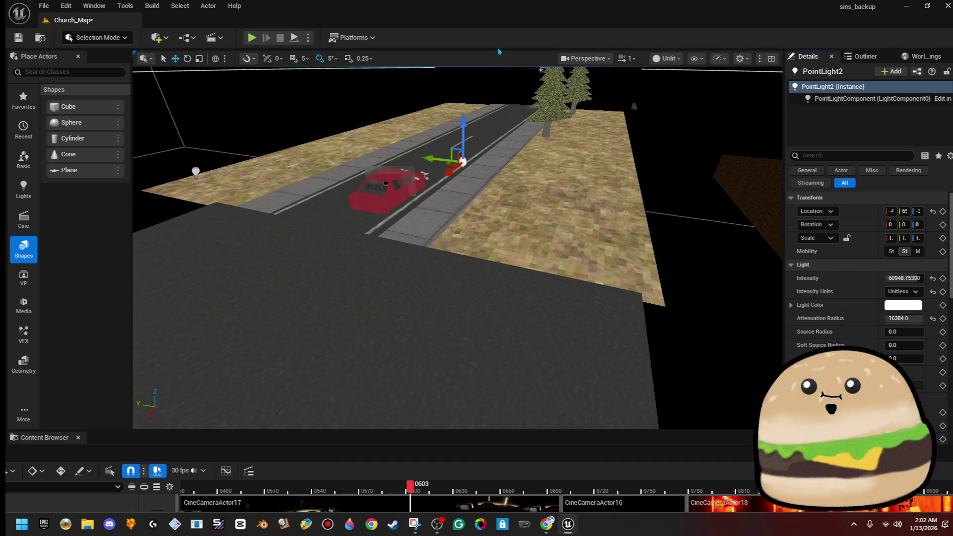
left_click(665, 58)
left_click(676, 91)
left_click_drag(556, 169, 545, 157)
left_click_drag(473, 204, 472, 150)
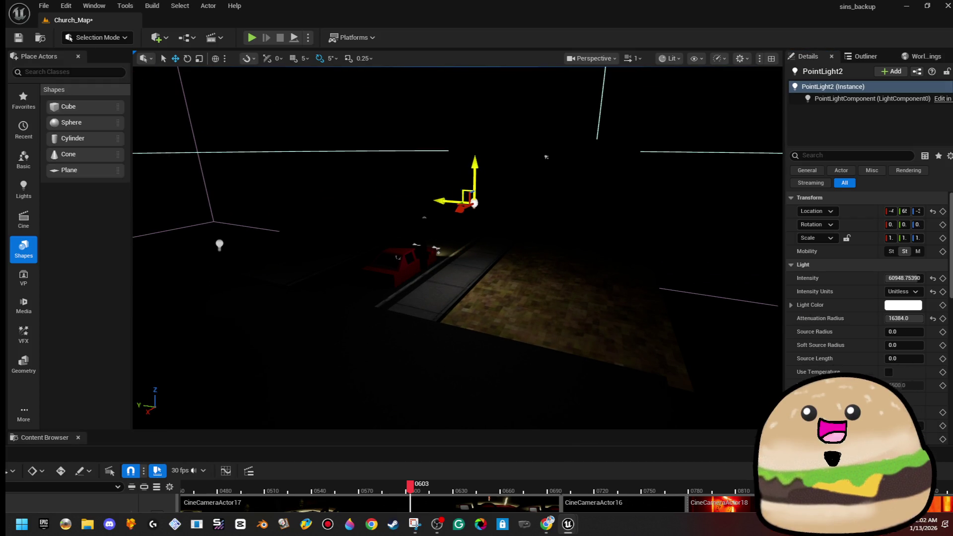
left_click_drag(912, 276, 923, 276)
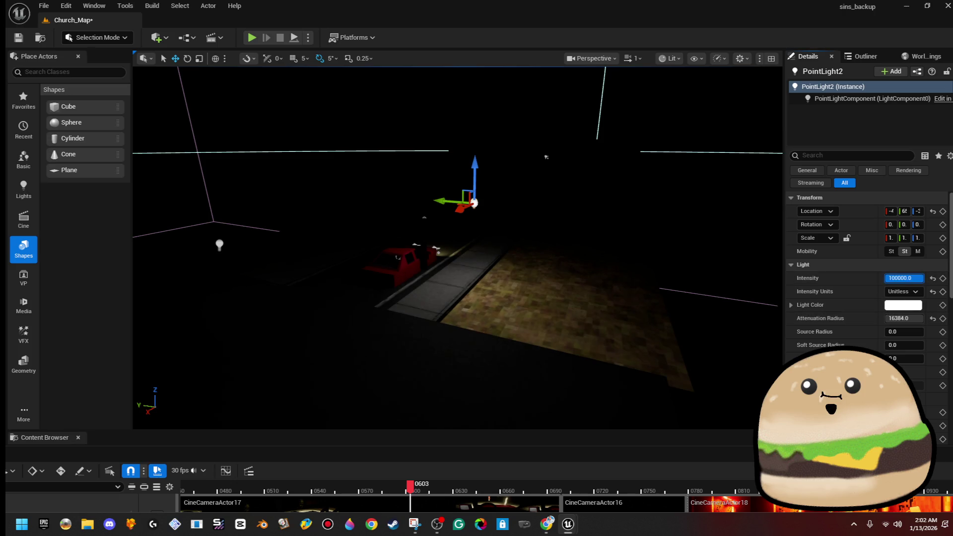
Alt-drag two copies of the light along the road, then Play From Here
mouse_move(474, 202)
left_mouse_down()
mouse_move(340, 192)
mouse_move(414, 179)
mouse_move(537, 186)
mouse_move(412, 261)
left_mouse_up()
left_click_drag(452, 231, 560, 180)
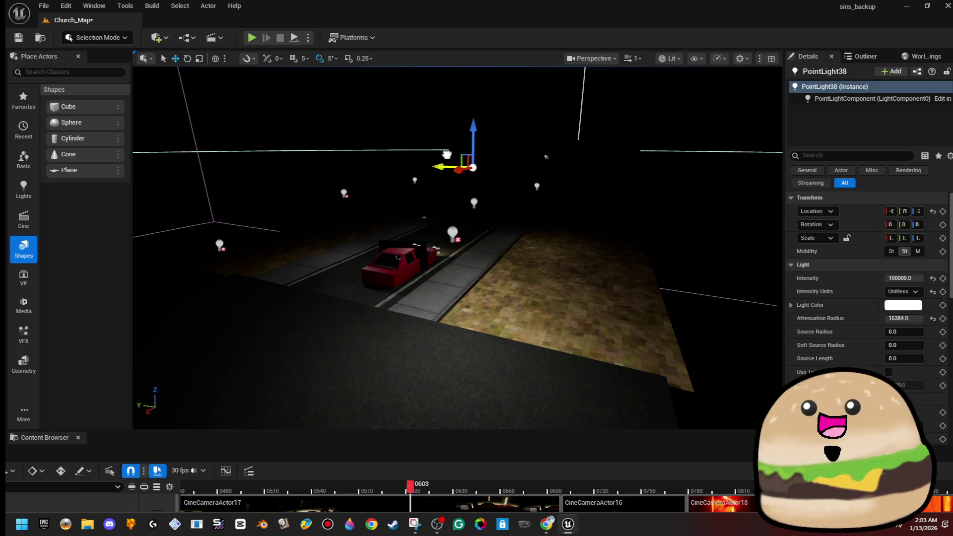
right_click(493, 366)
left_click(533, 357)
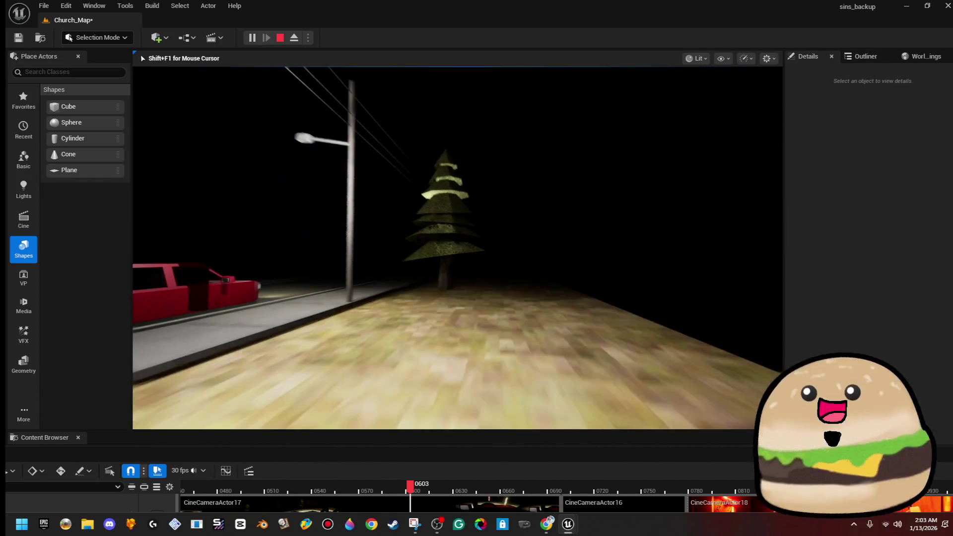
Stop the play session, frame the church, and close the editor with Don't Save
key("Escape")
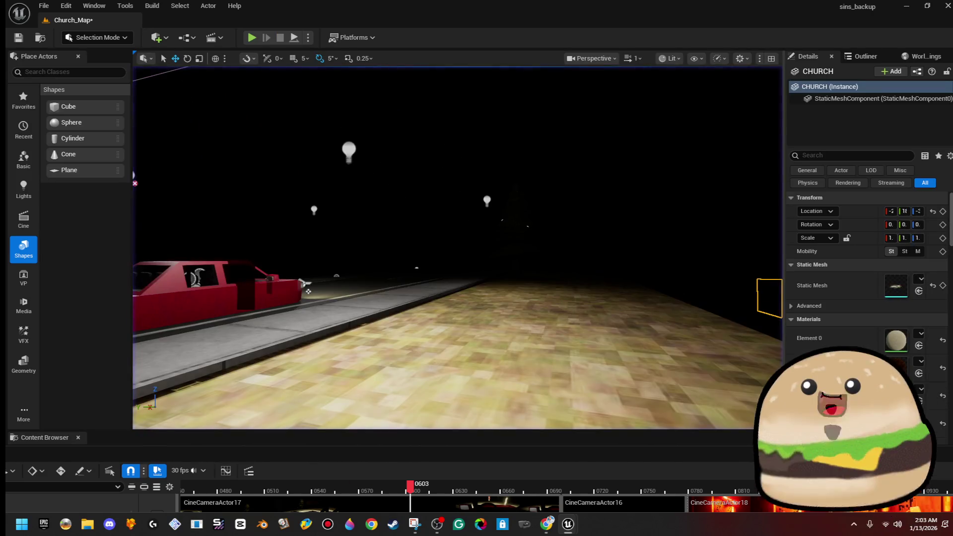
key("f")
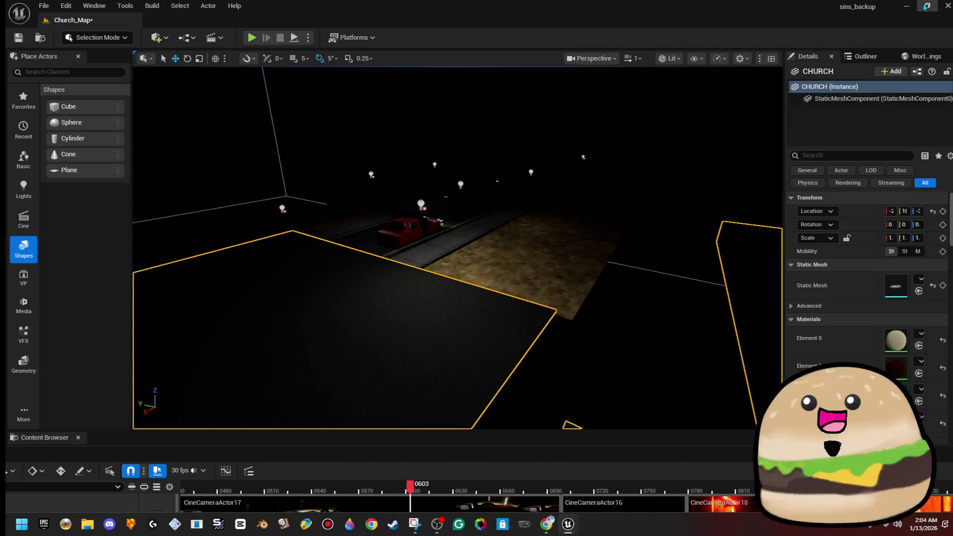
left_click(947, 6)
left_click(563, 377)
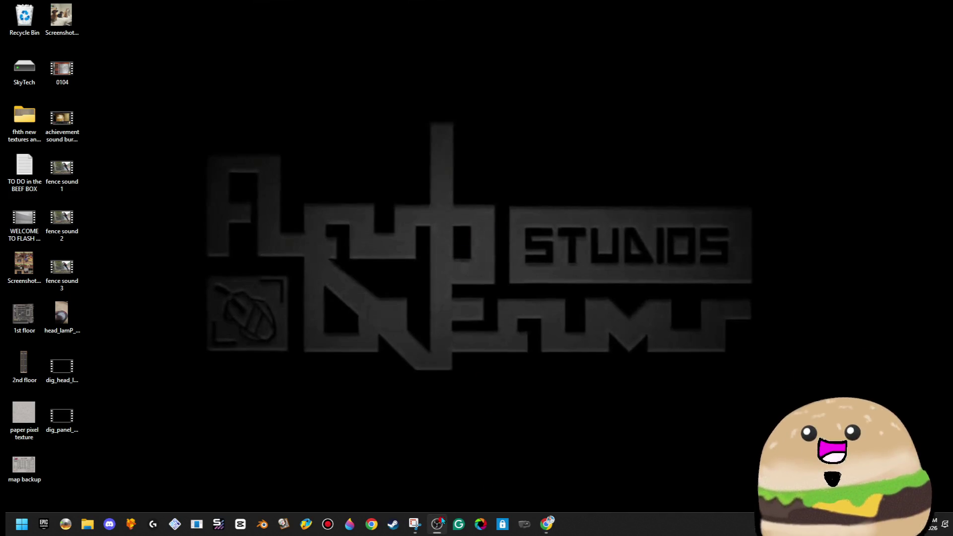
Close the two YouTube windows and the Exodus window from Chrome's taskbar previews
mouse_move(548, 522)
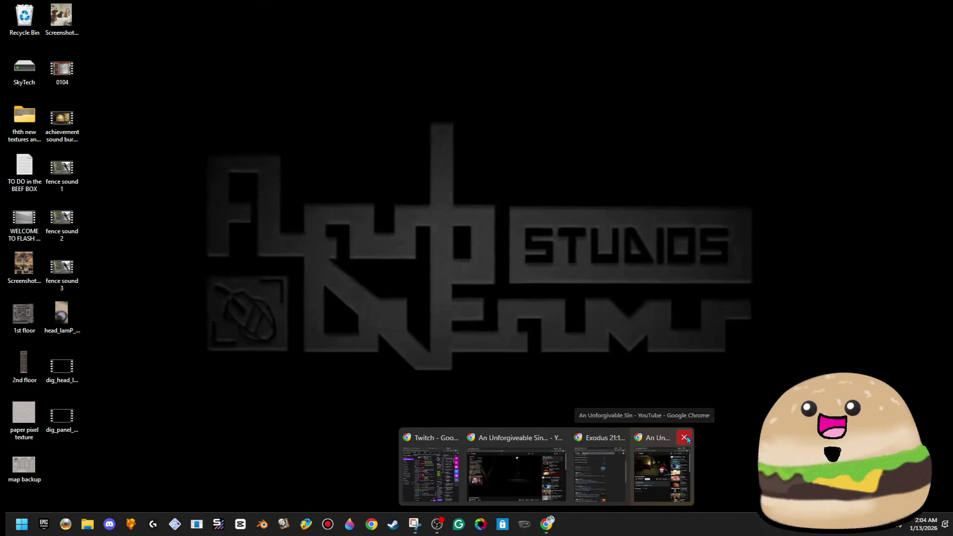
left_click(684, 437)
left_click(651, 437)
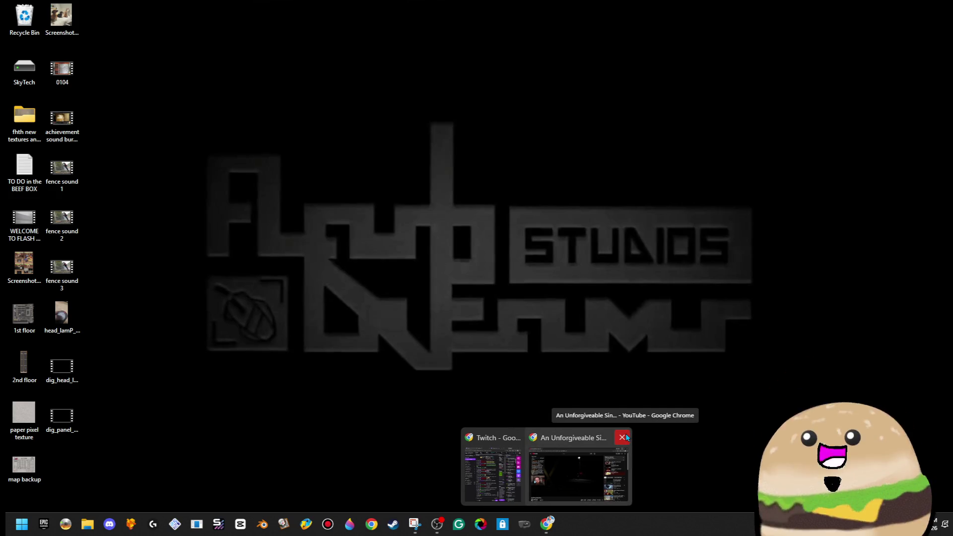
left_click(624, 438)
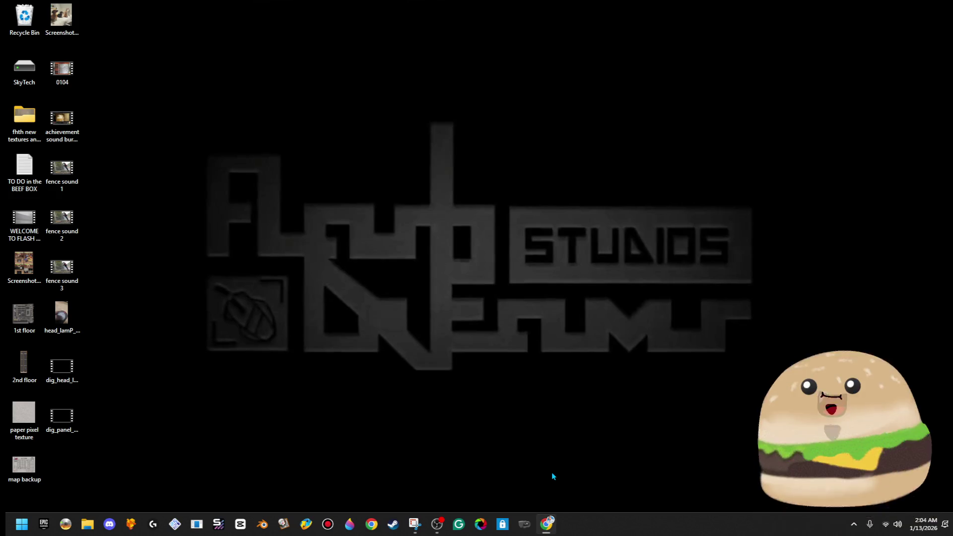